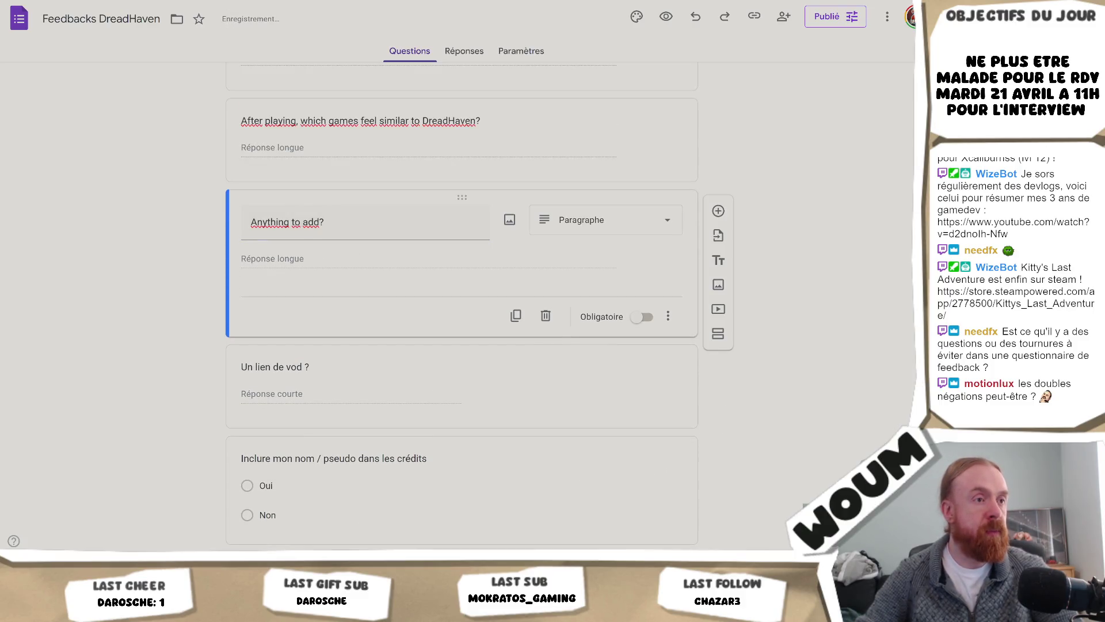
# Retitle the 'Un lien de vod ?' question as 'A VOD link?'
pyautogui.click(334, 371)
pyautogui.write('A VOD link?')
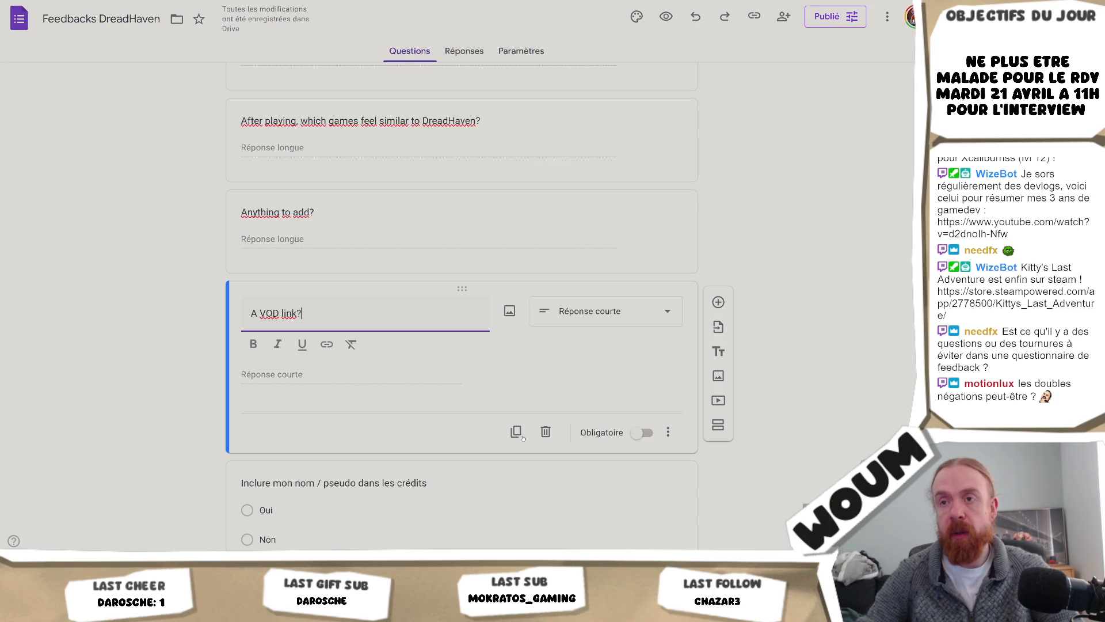
pyautogui.scroll(-1, 546, 437)
# Delete the question about including the respondent's name in the credits
pyautogui.click(650, 430)
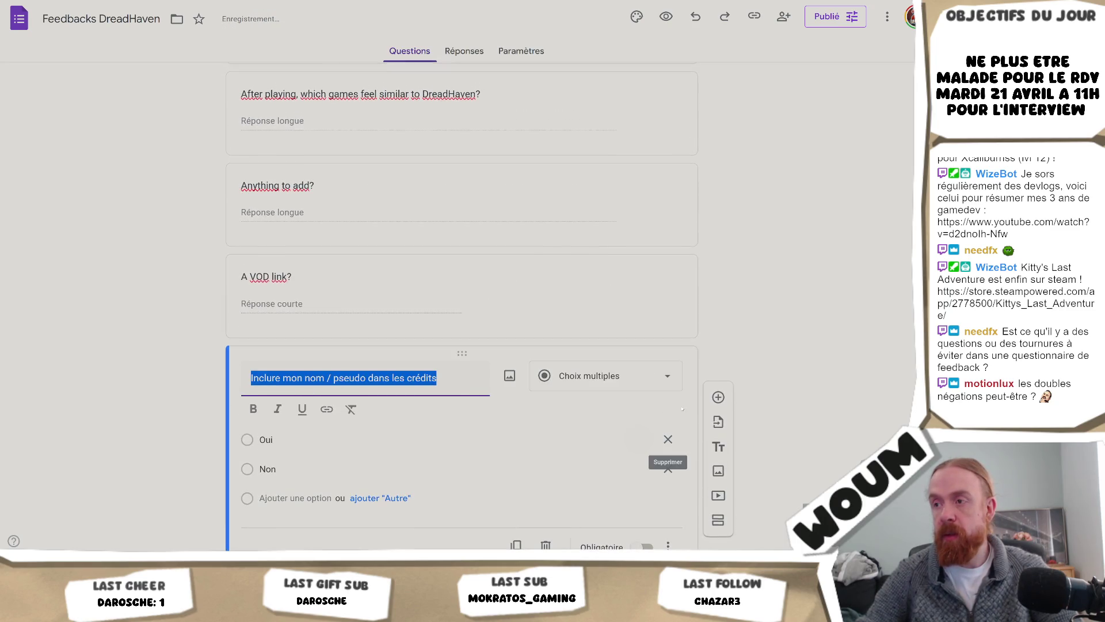
pyautogui.scroll(-1, 718, 444)
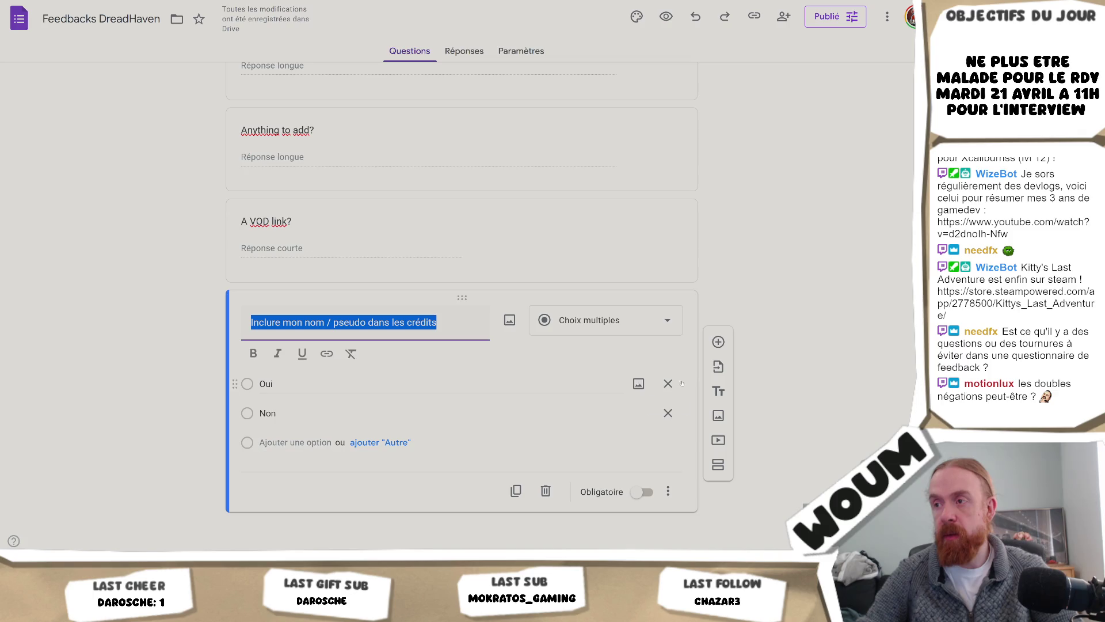
pyautogui.click(668, 491)
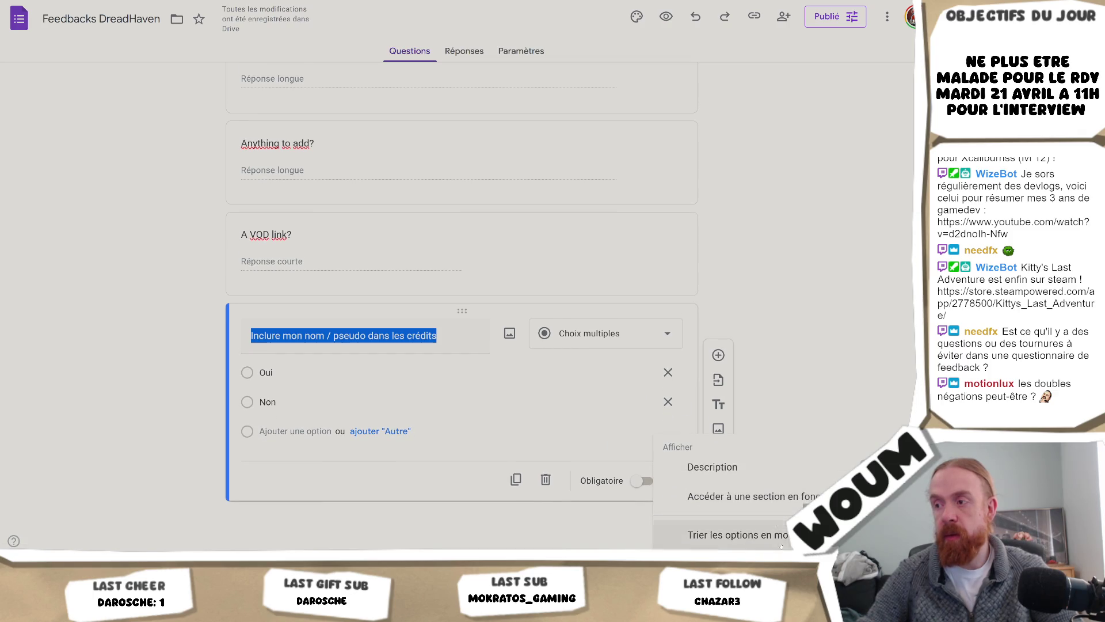
pyautogui.press('Escape')
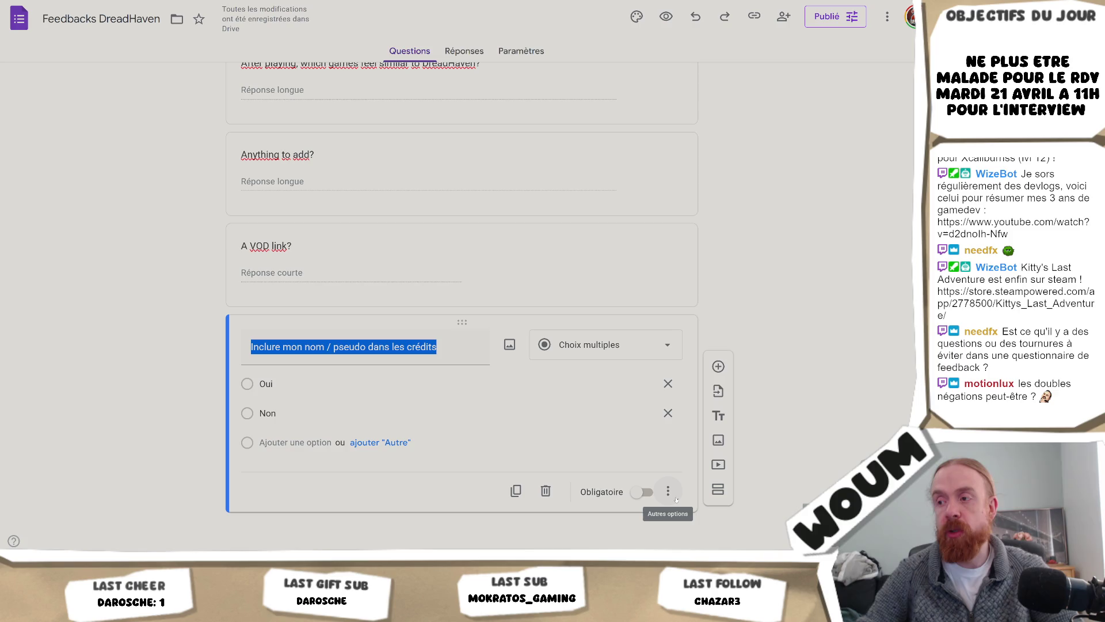
pyautogui.click(674, 499)
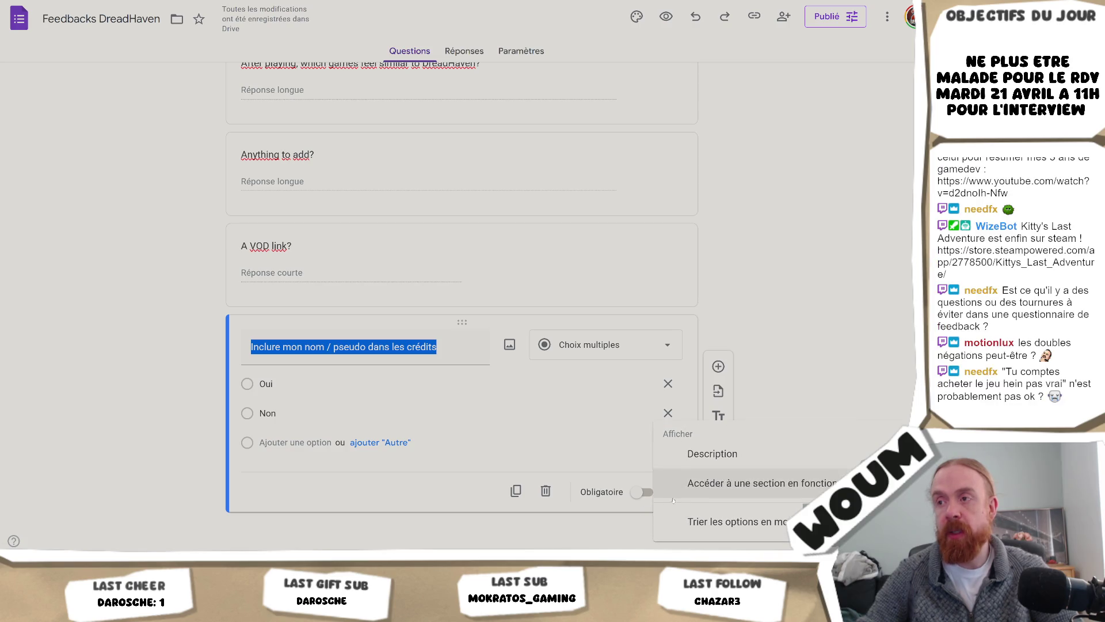
pyautogui.click(826, 407)
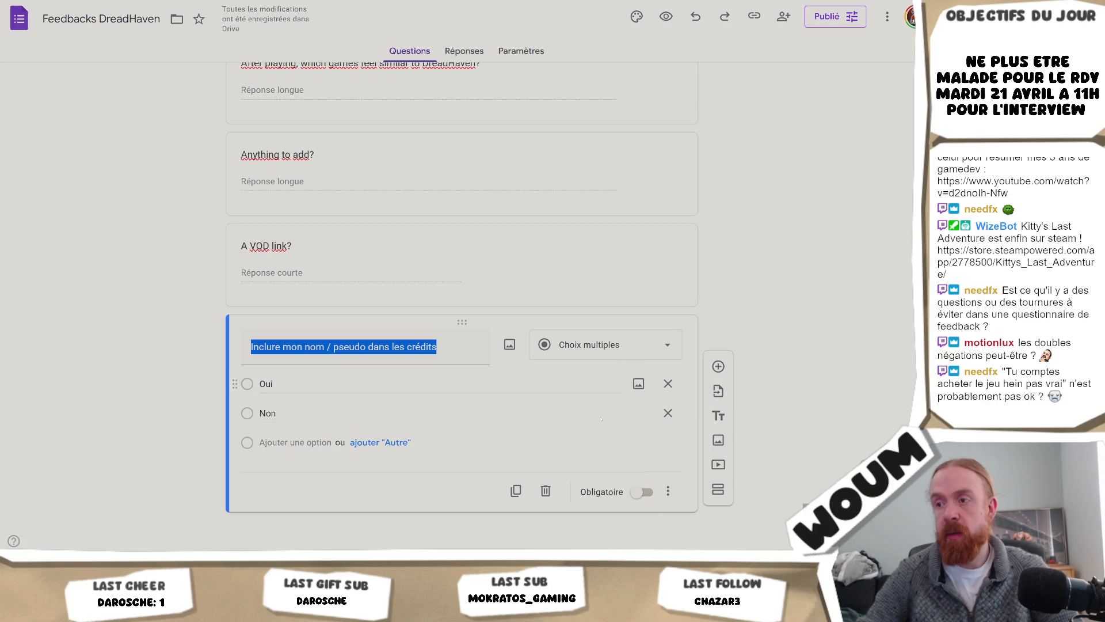
pyautogui.click(545, 490)
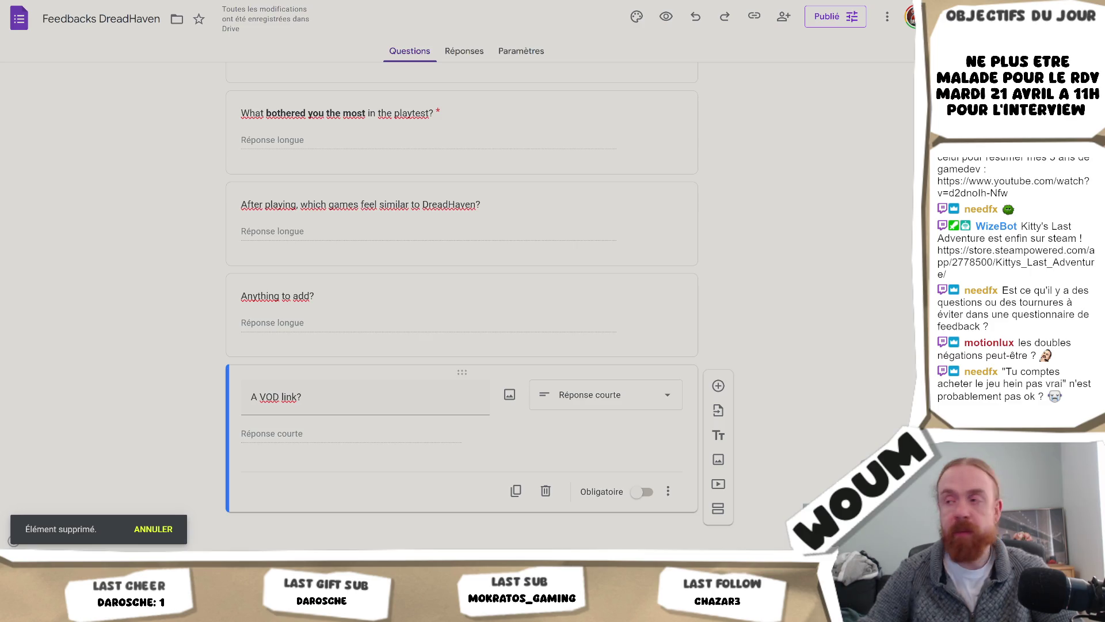
# Replace the first question's 'Votre nom / pseudo (facultatif)' title with 'Your name / nickname (optional)'
pyautogui.moveTo(858, 507); pyautogui.dragTo(858, 348)
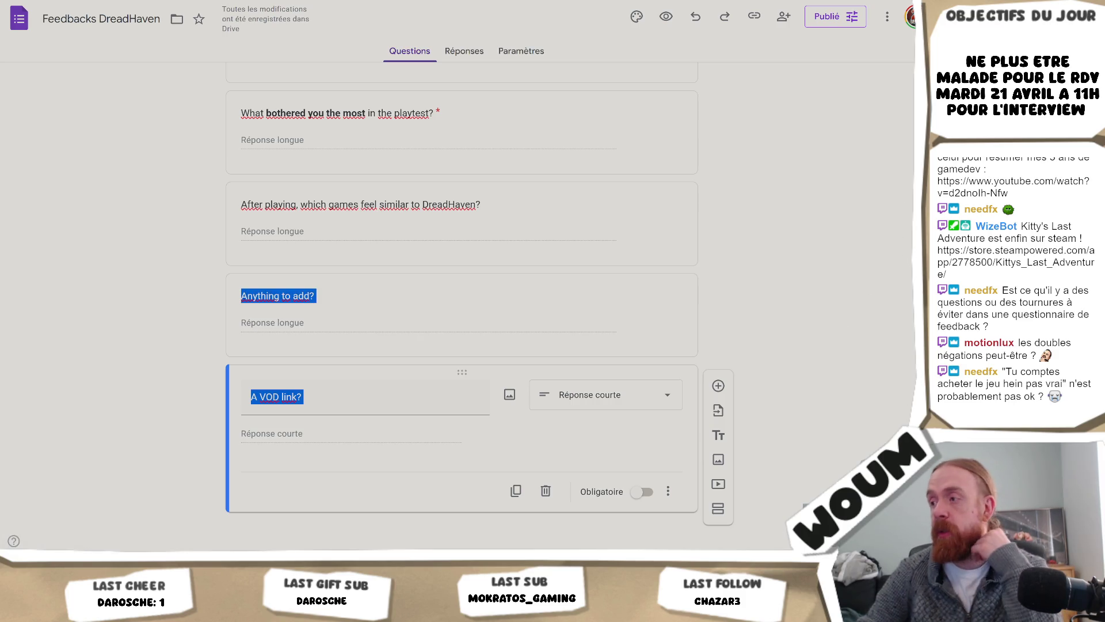
pyautogui.scroll(15, 859, 348)
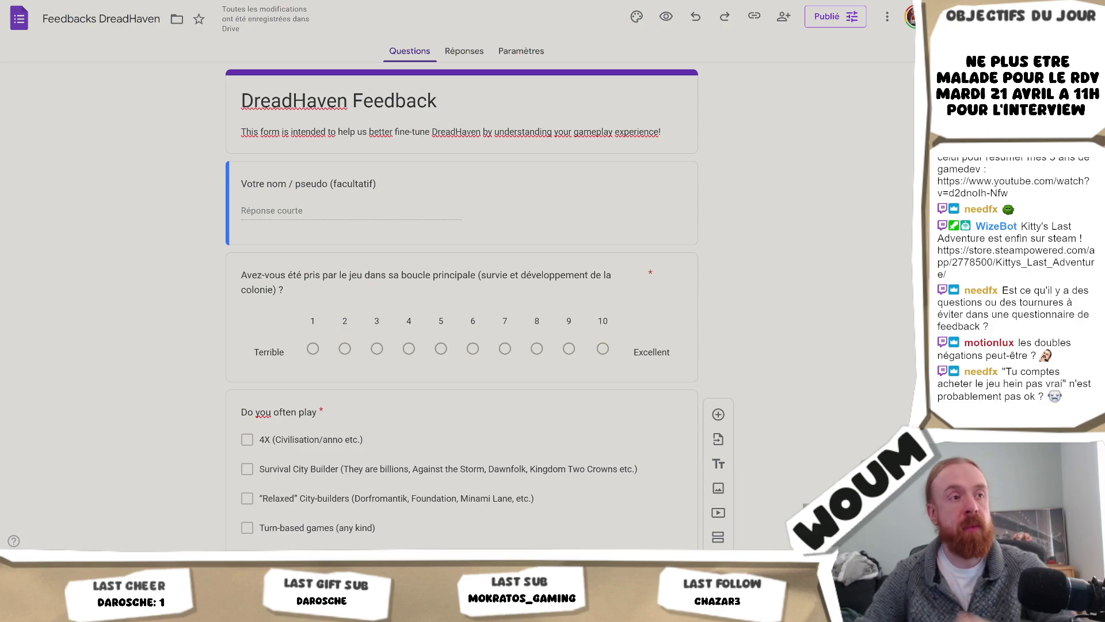
pyautogui.click(423, 189)
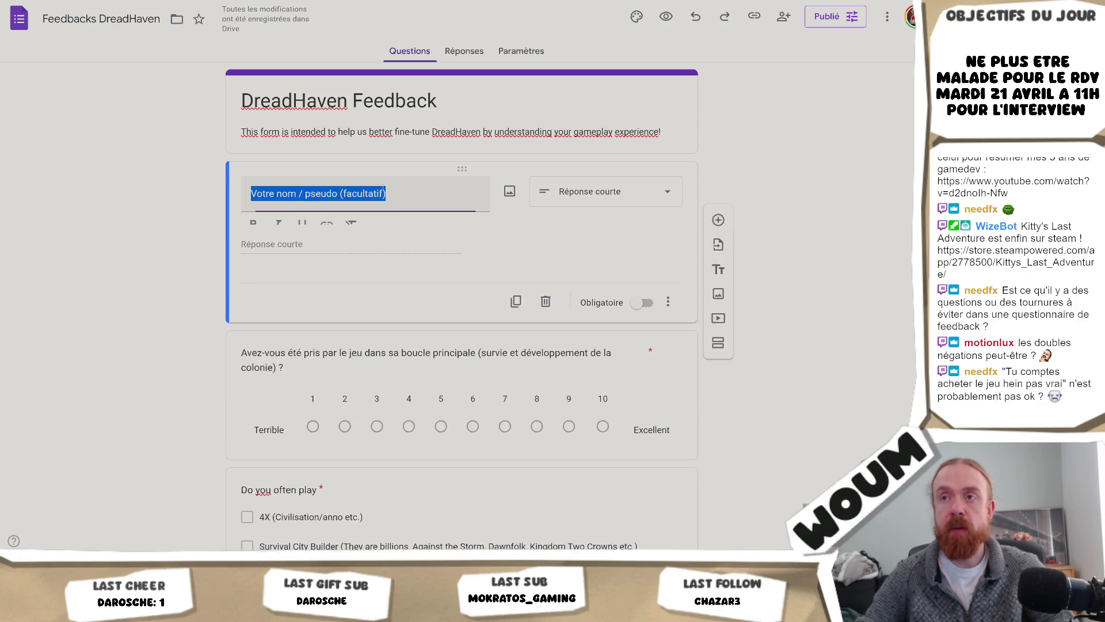
pyautogui.write('Your name / nickname (optional)')
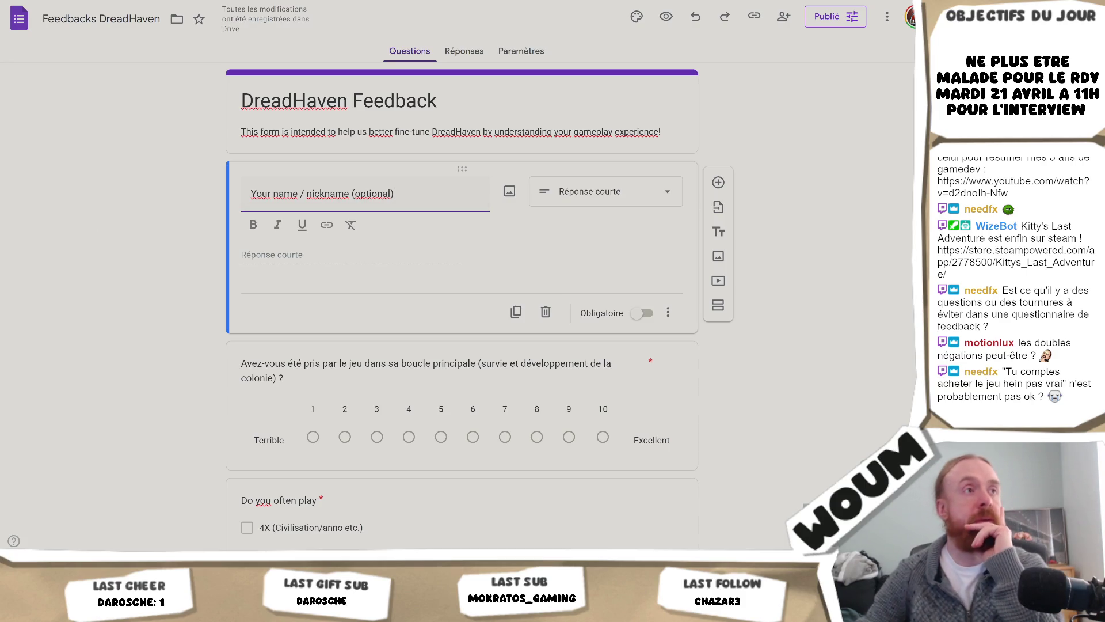
pyautogui.click(679, 318)
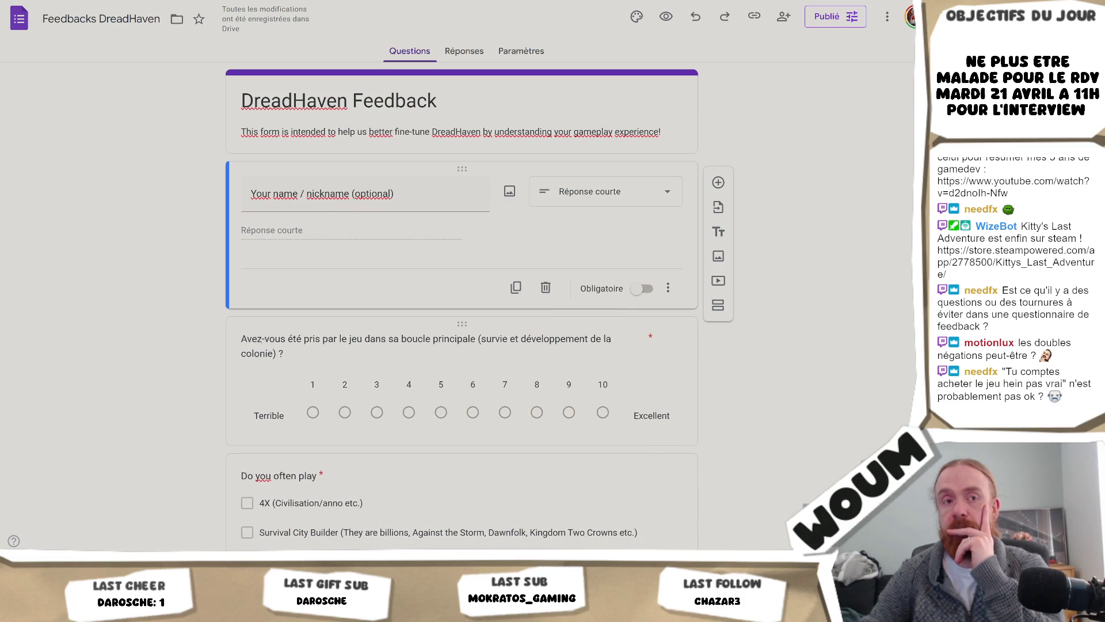
pyautogui.click(680, 322)
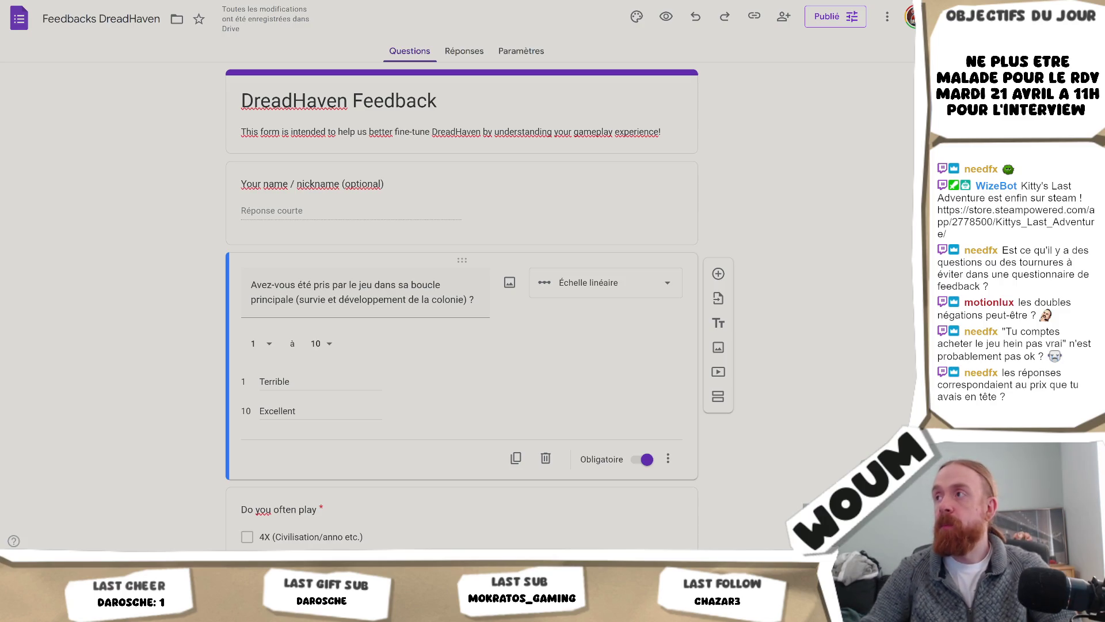
pyautogui.scroll(-20, 460, 311)
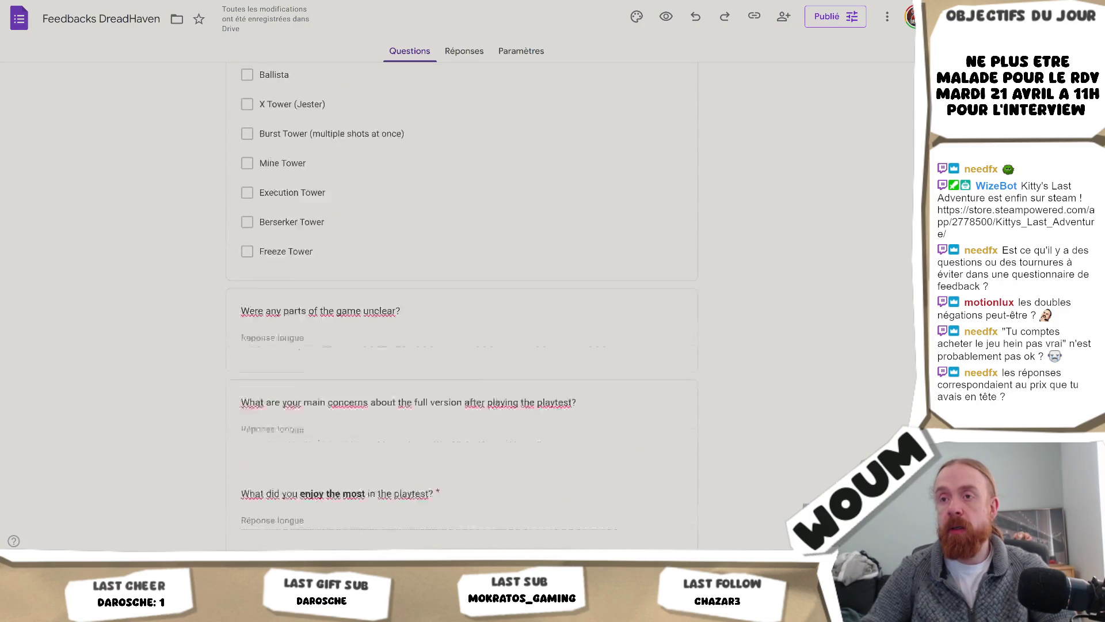
pyautogui.scroll(-4, 461, 311)
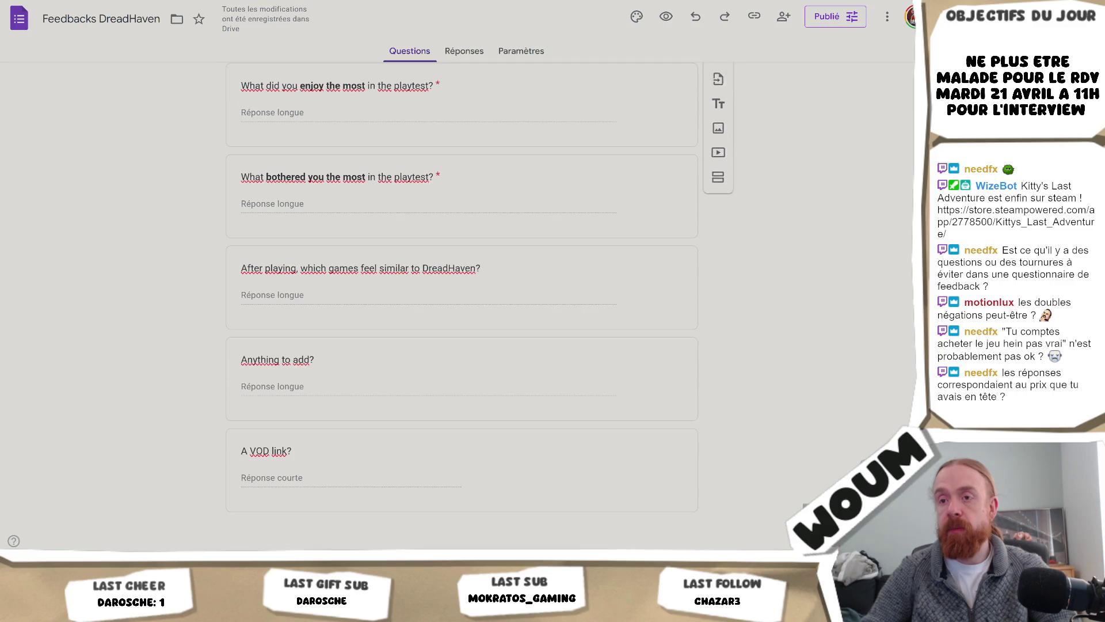
pyautogui.scroll(2, 461, 310)
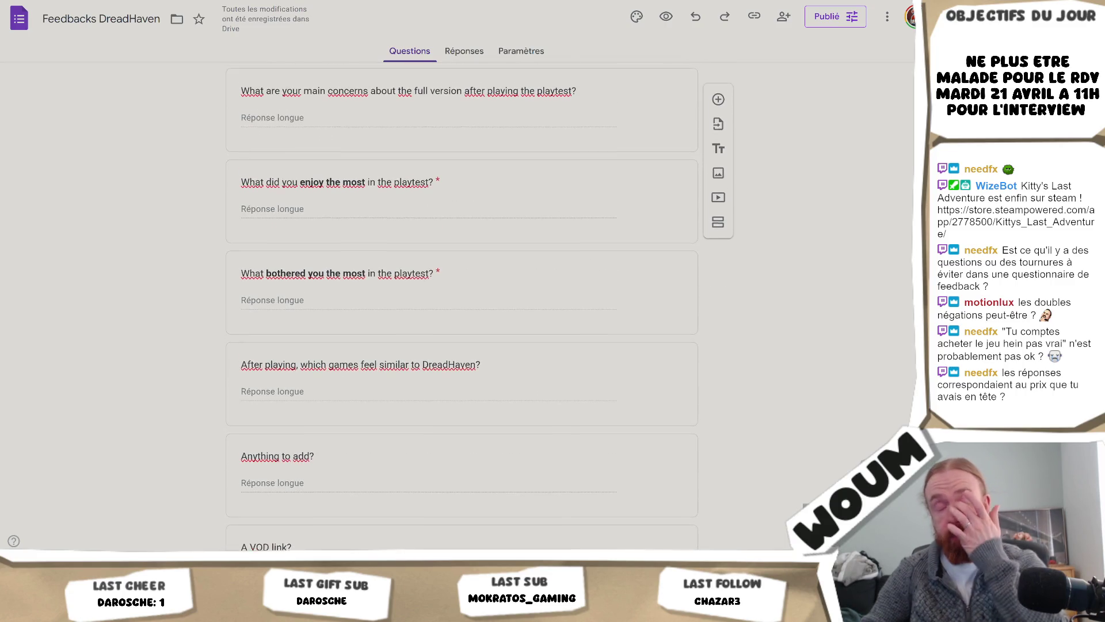
pyautogui.scroll(5, 755, 440)
pyautogui.scroll(-4, 755, 440)
pyautogui.scroll(-3, 433, 433)
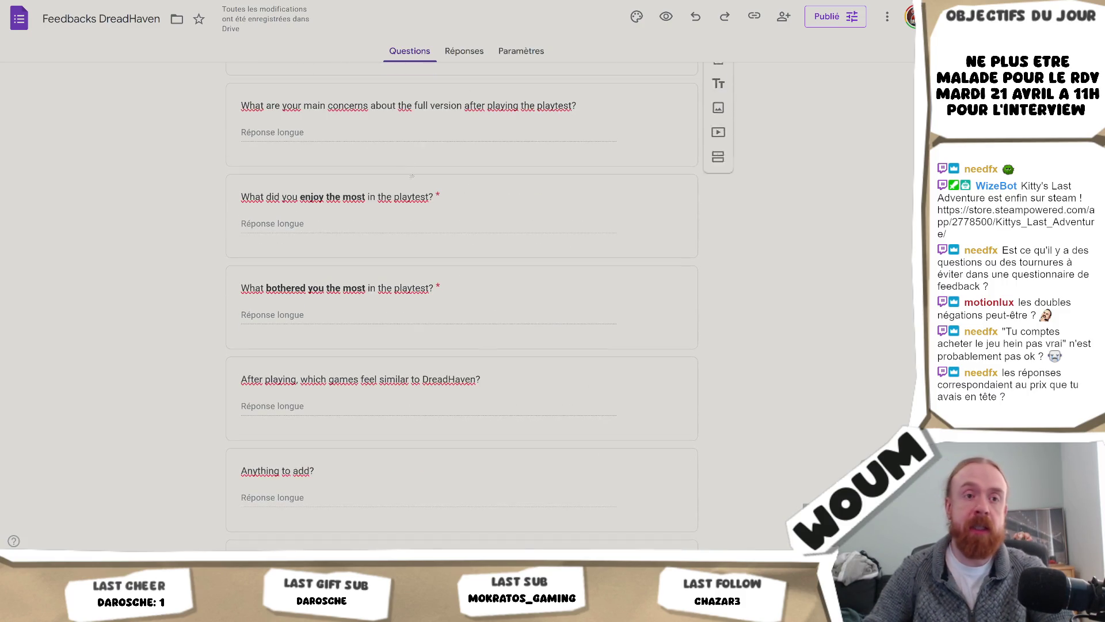
pyautogui.scroll(4, 433, 434)
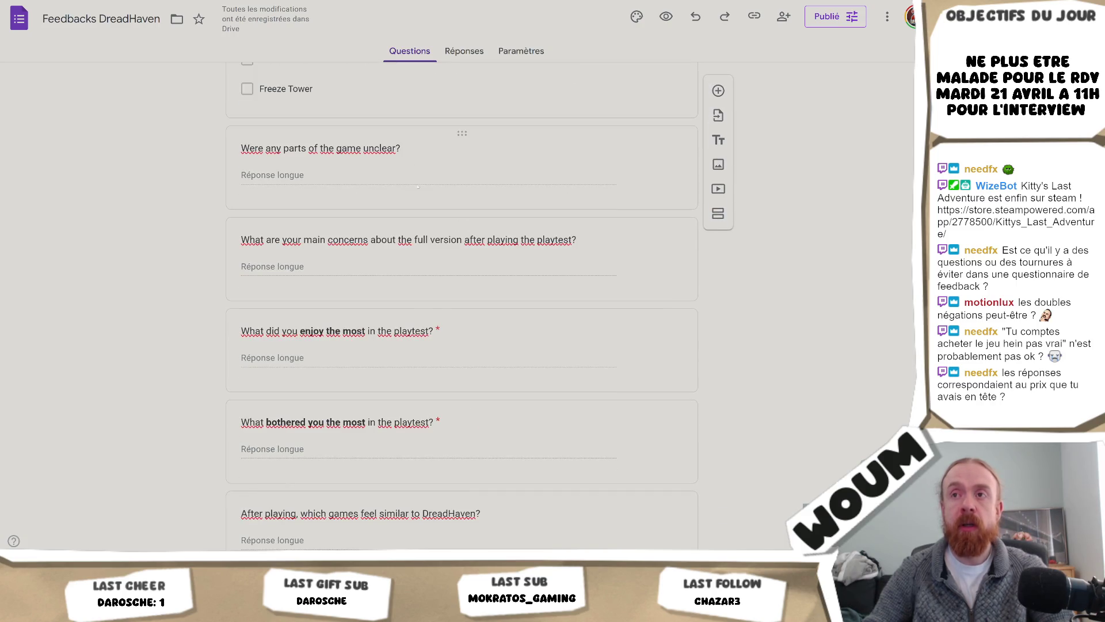
pyautogui.scroll(-1, 410, 317)
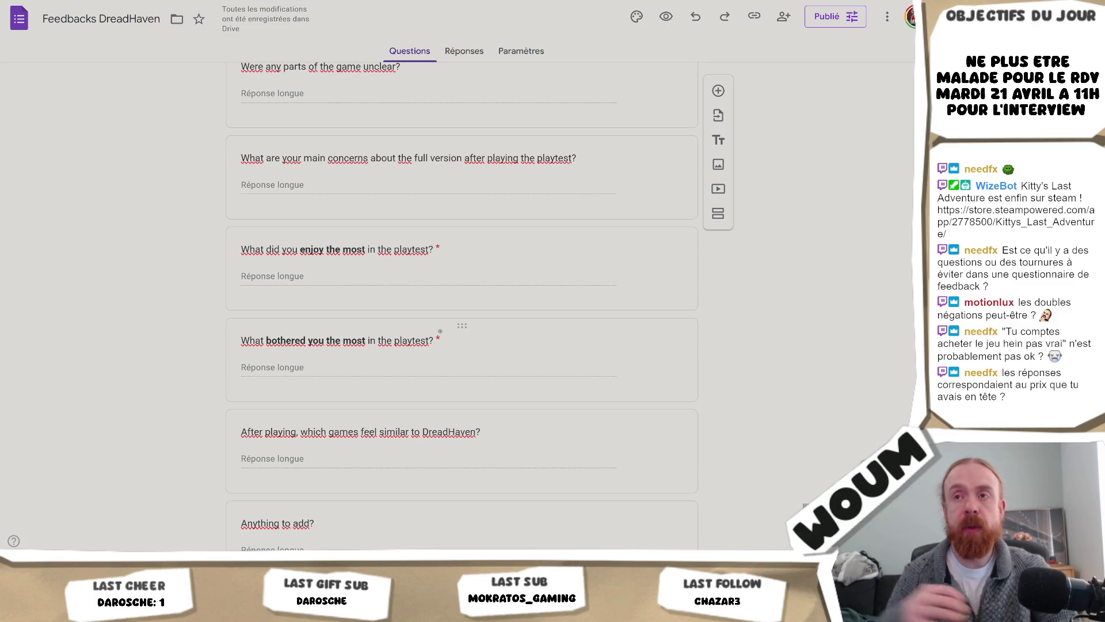
pyautogui.scroll(15, 440, 331)
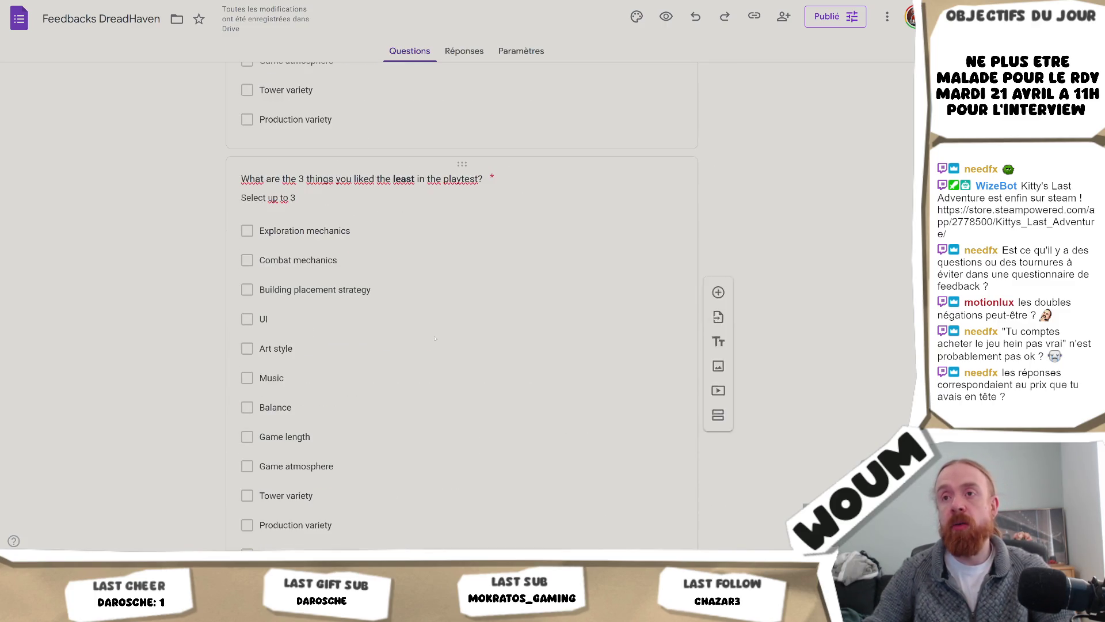
pyautogui.scroll(6, 440, 331)
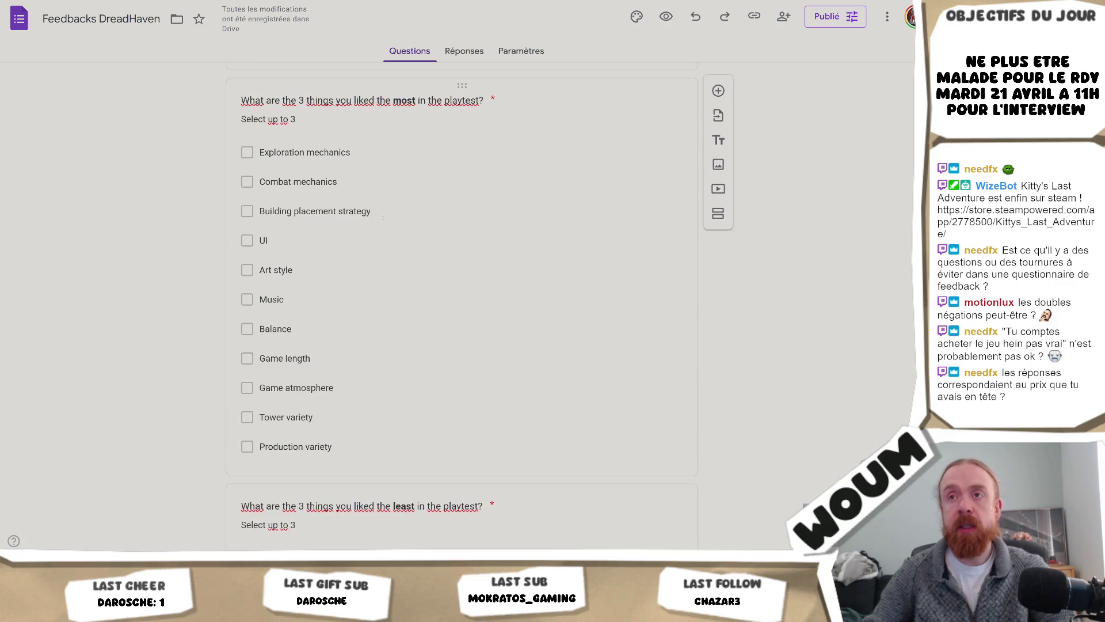
pyautogui.scroll(7, 403, 323)
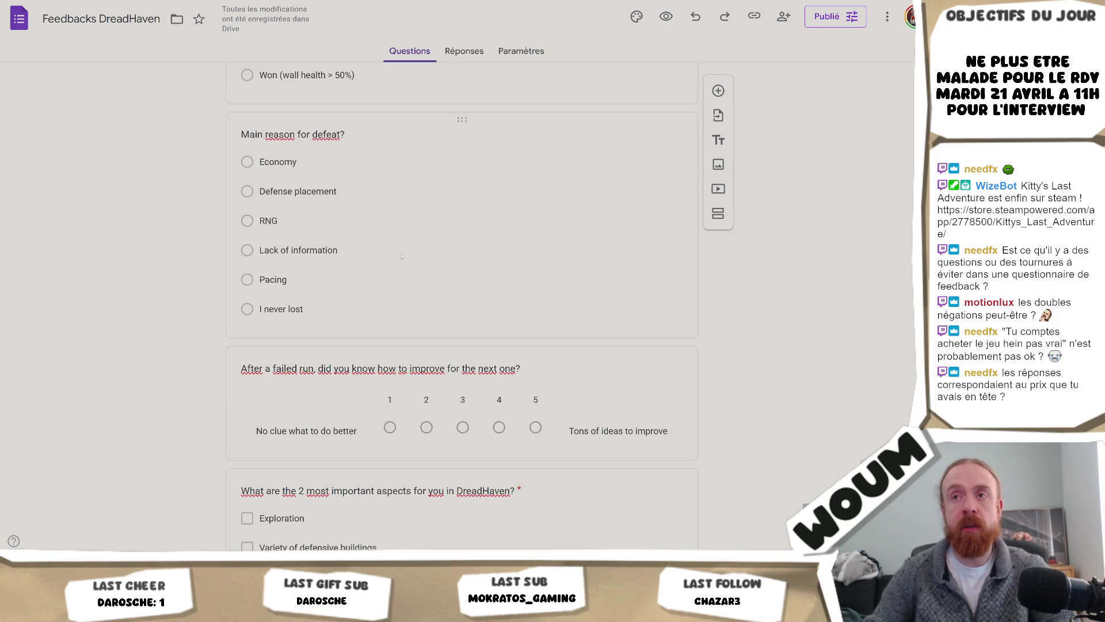
pyautogui.scroll(3, 411, 278)
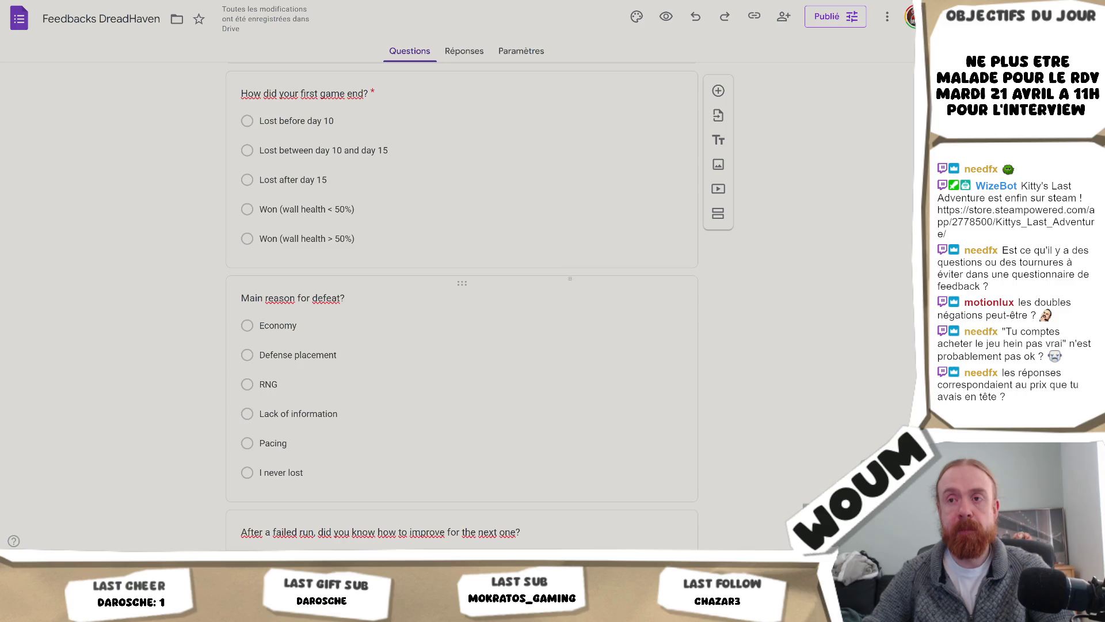
pyautogui.scroll(1, 462, 305)
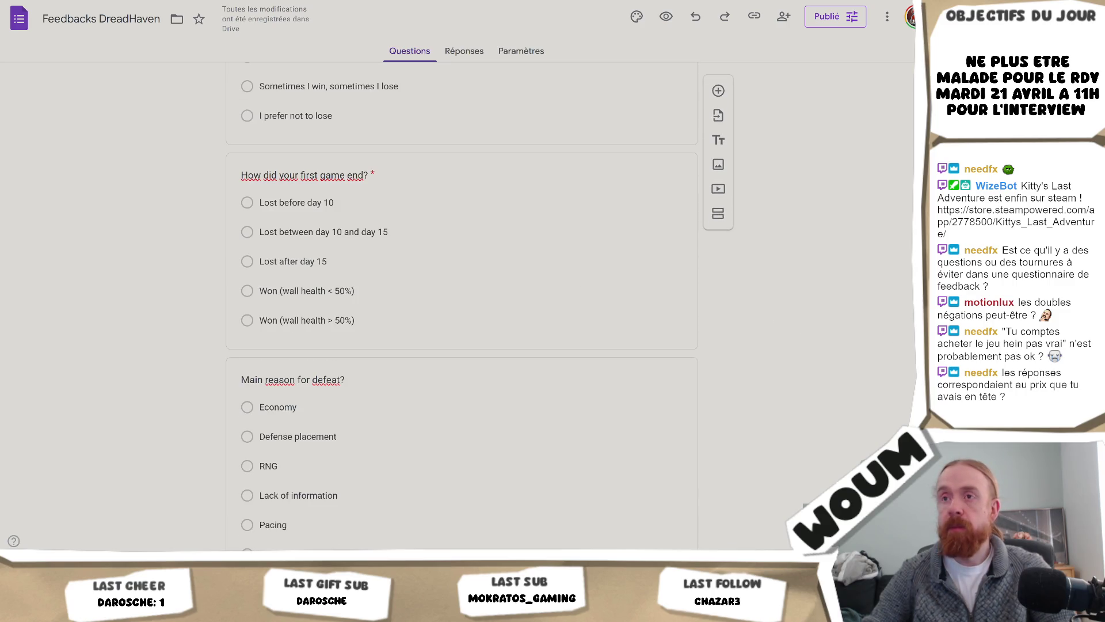
pyautogui.scroll(8, 462, 305)
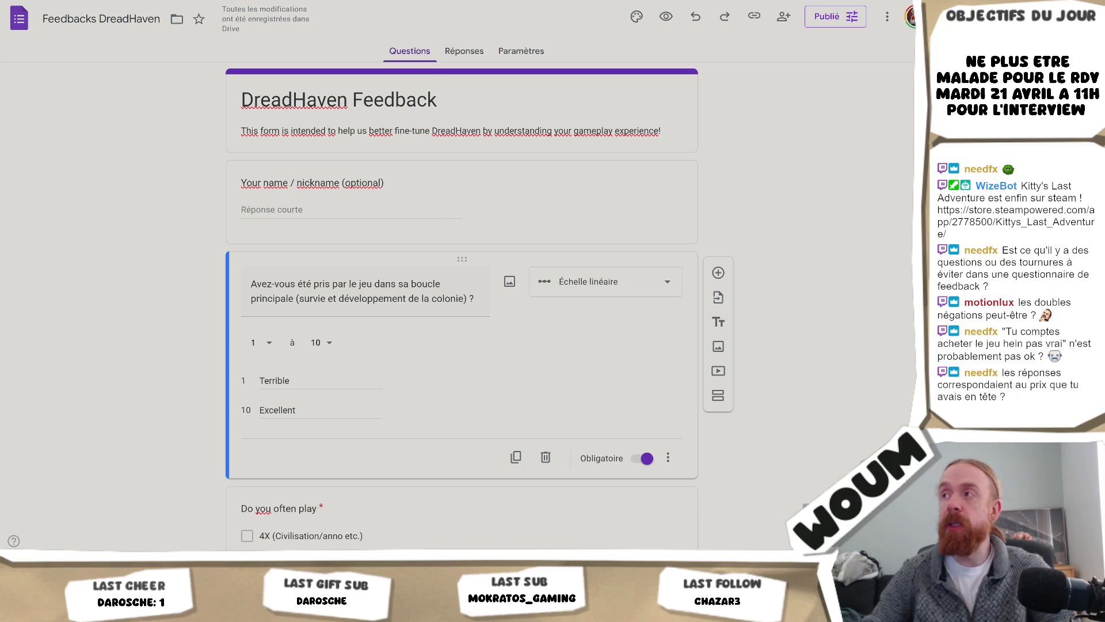
pyautogui.scroll(-10, 462, 305)
pyautogui.scroll(10, 462, 305)
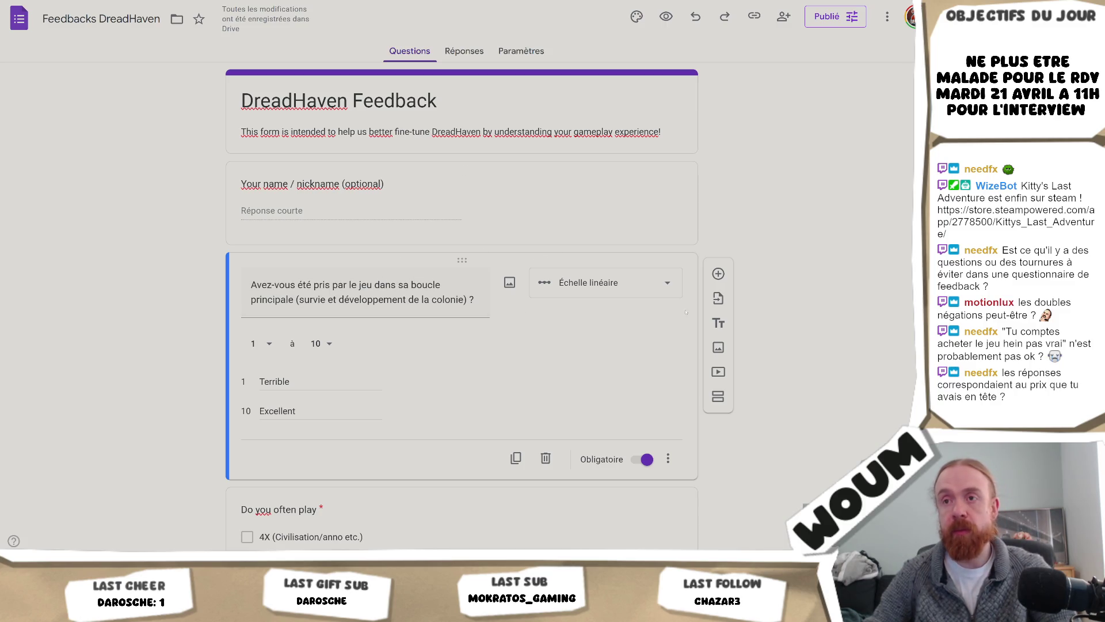
# Replace the linear-scale question's French title with the pasted English 'Did you get engaged with the core gameplay loop…?' wording
pyautogui.click(277, 381)
pyautogui.click(348, 296)
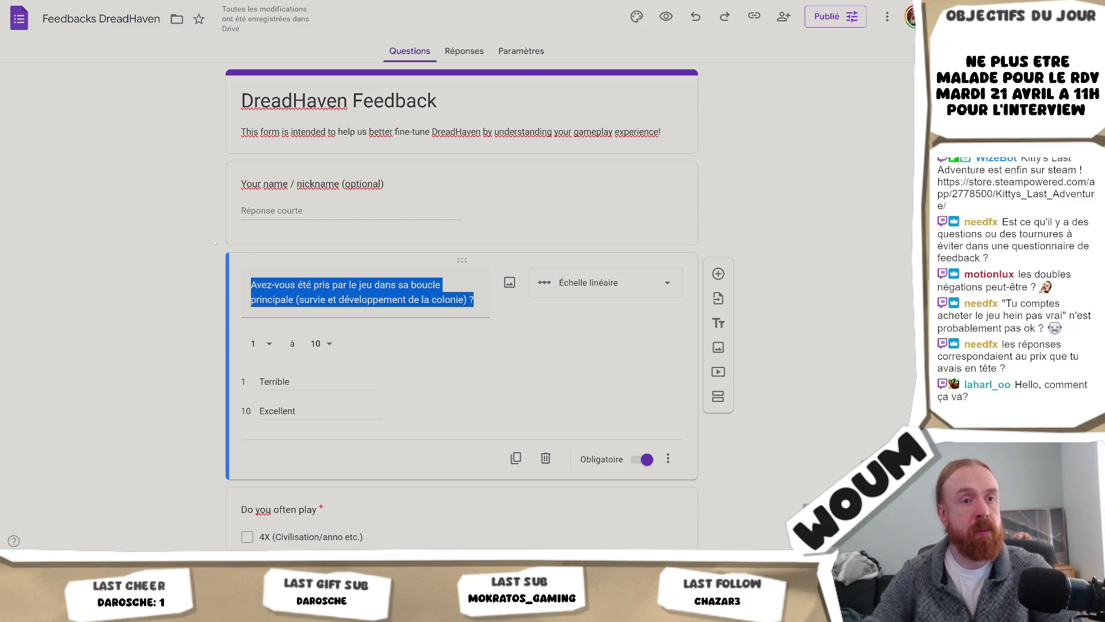
pyautogui.click(332, 300)
pyautogui.hotkey('ctrl', 'a')
pyautogui.write('Did you get engaged with the core gameplay loop (survival and colony development)?')
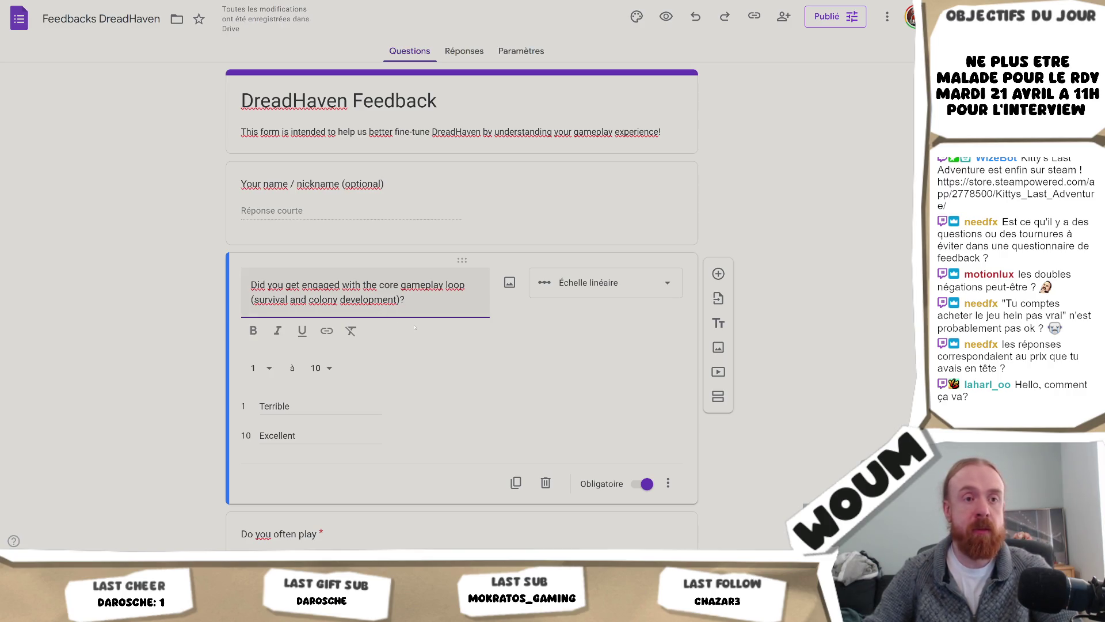
pyautogui.click(484, 330)
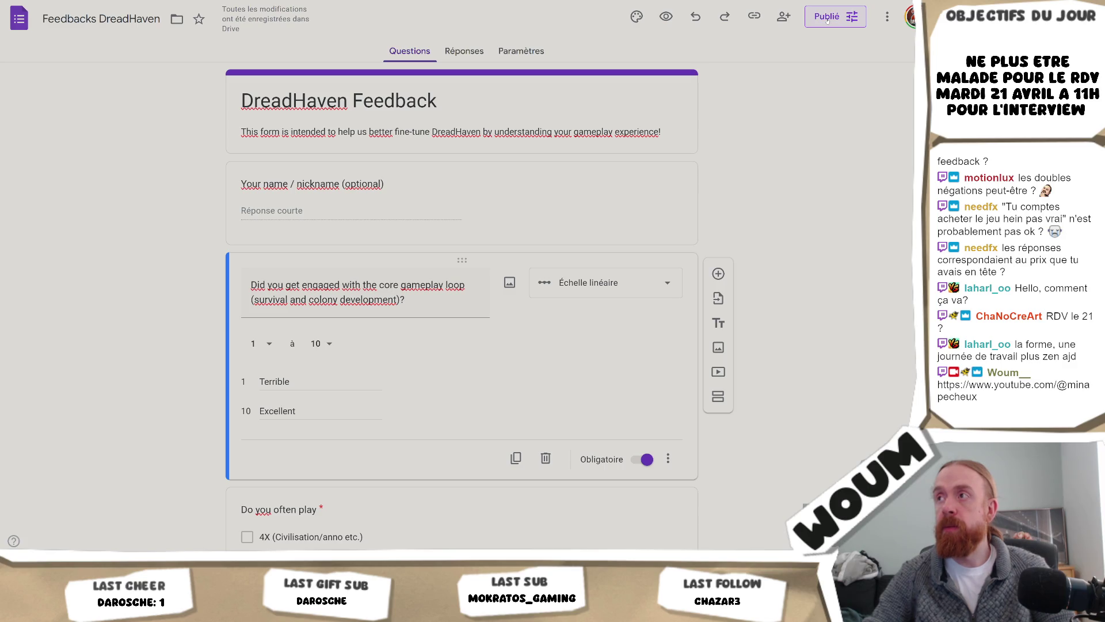
# Copy the form's shortened respondent link, then switch to Unity's main menu controller
pyautogui.click(755, 16)
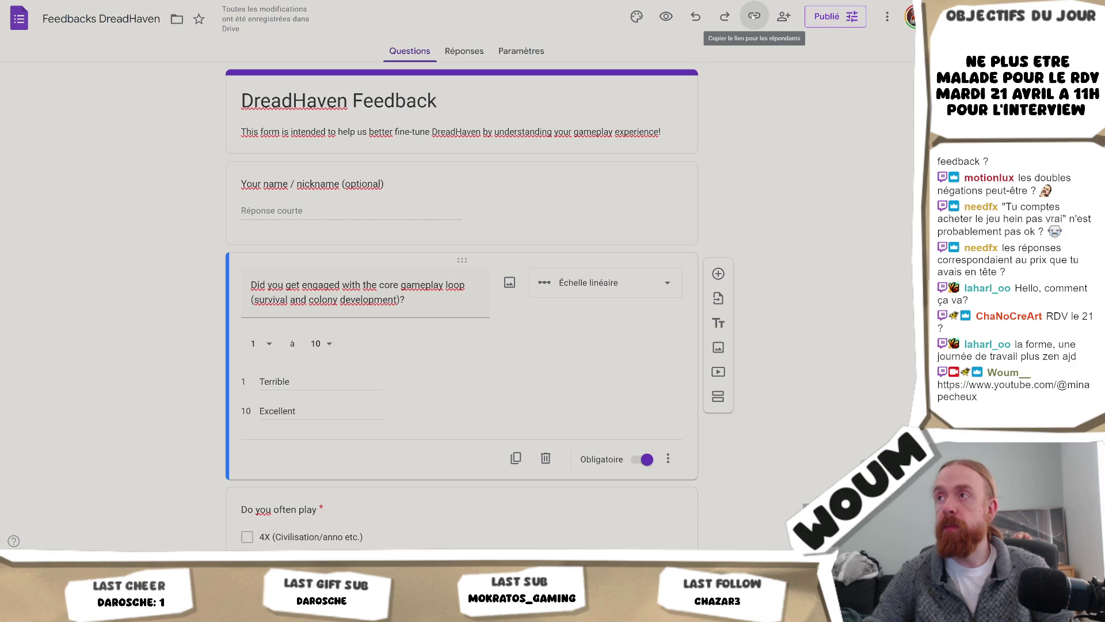
pyautogui.click(580, 96)
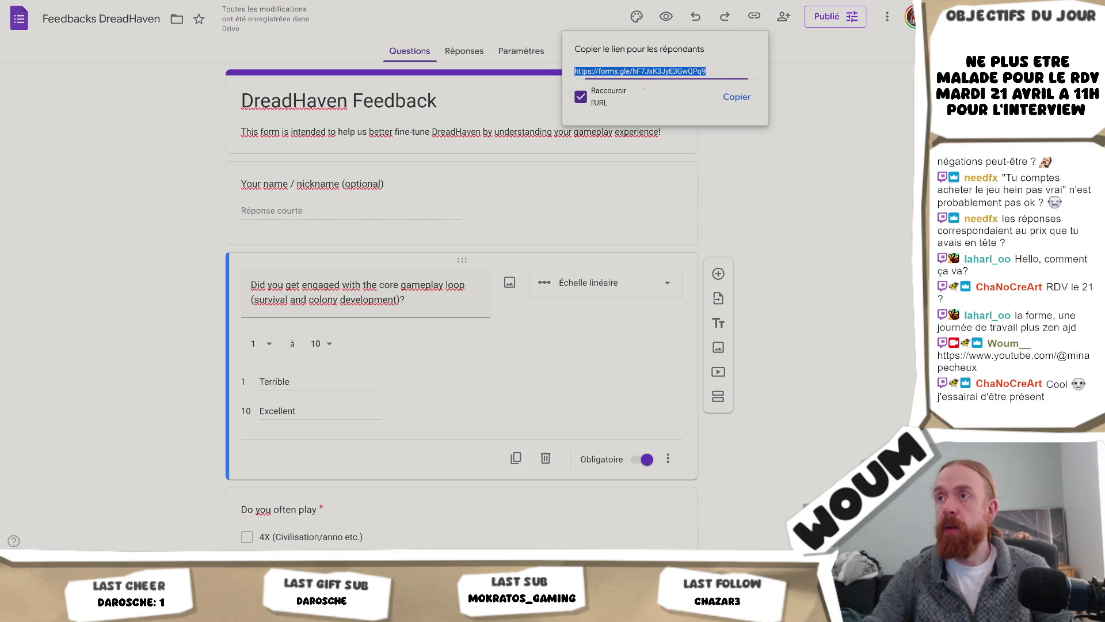
pyautogui.click(746, 106)
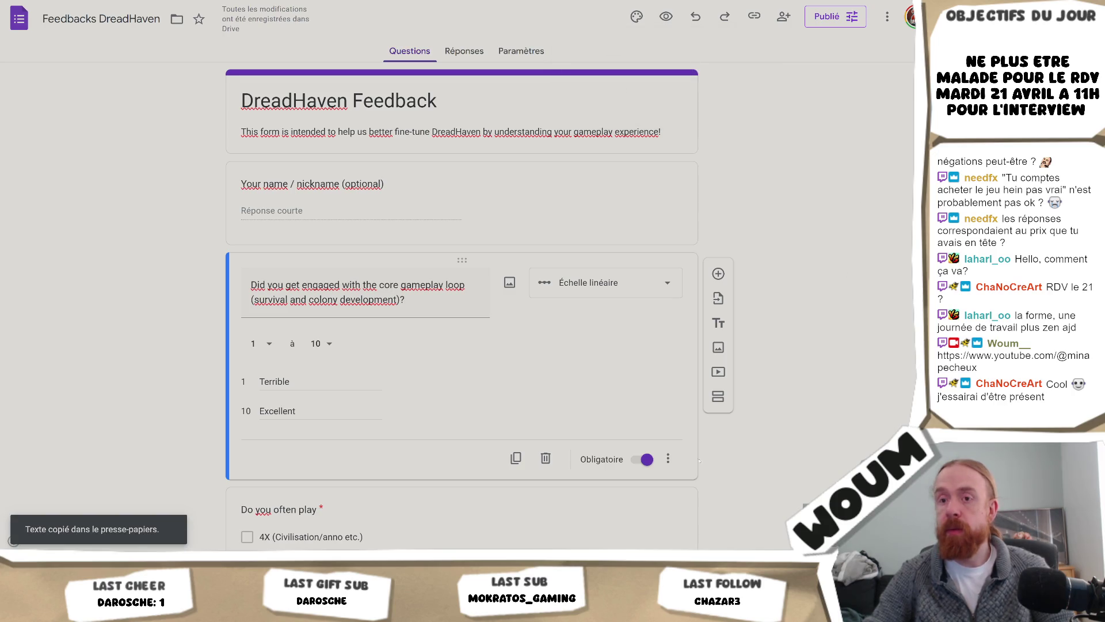
pyautogui.hotkey('alt', 'Tab')
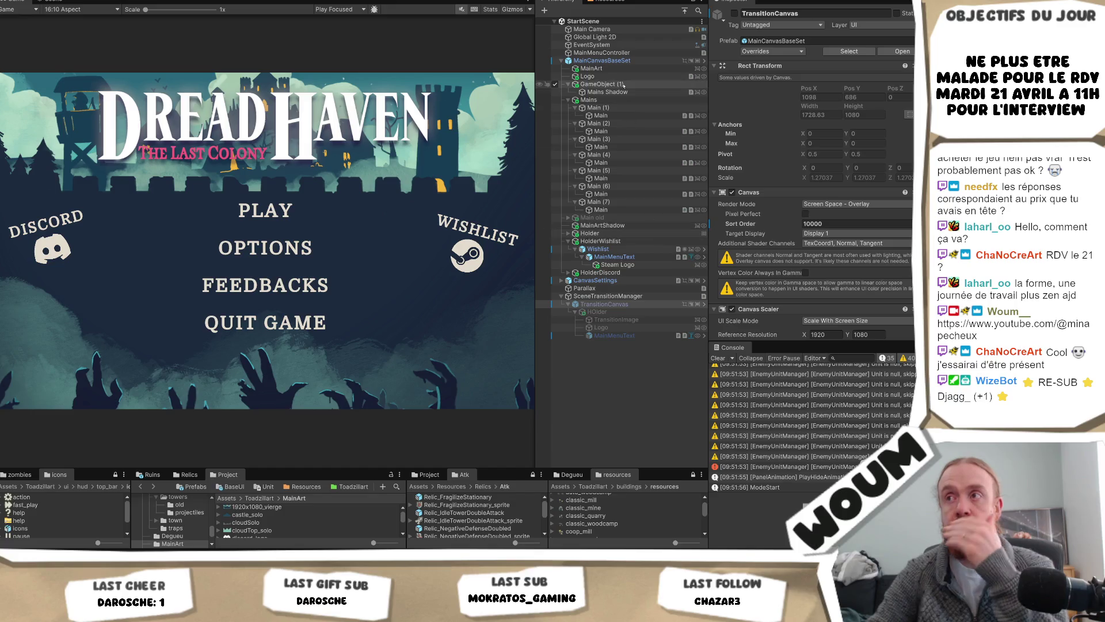
pyautogui.click(602, 52)
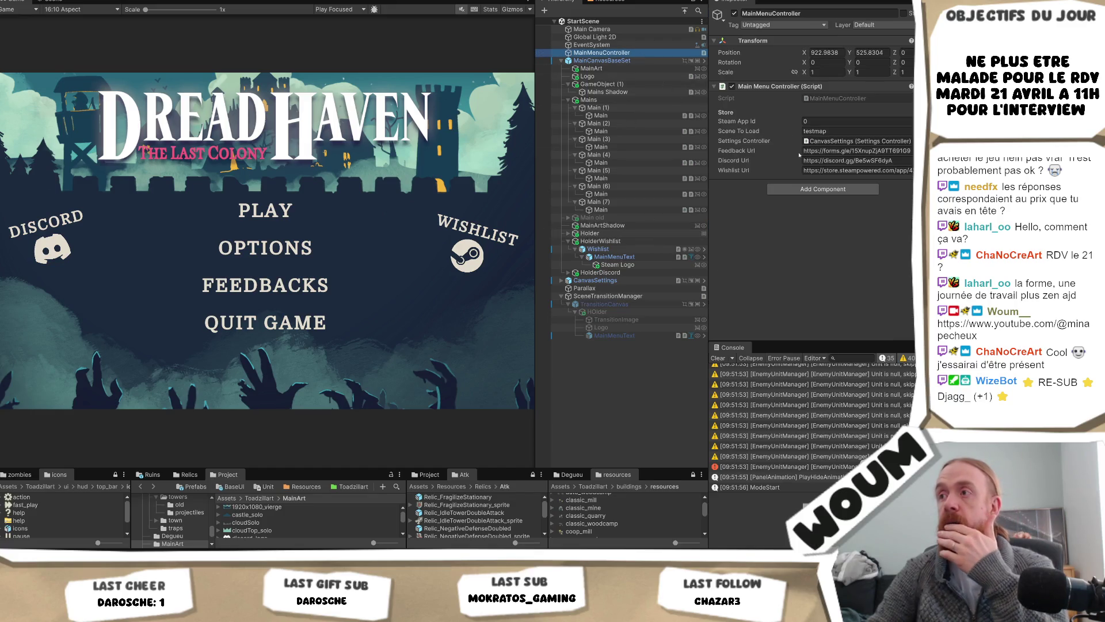
# Paste the forms.gle link into the MainMenuController's Feedback Url, leaving the Discord Url unchanged
pyautogui.click(829, 151)
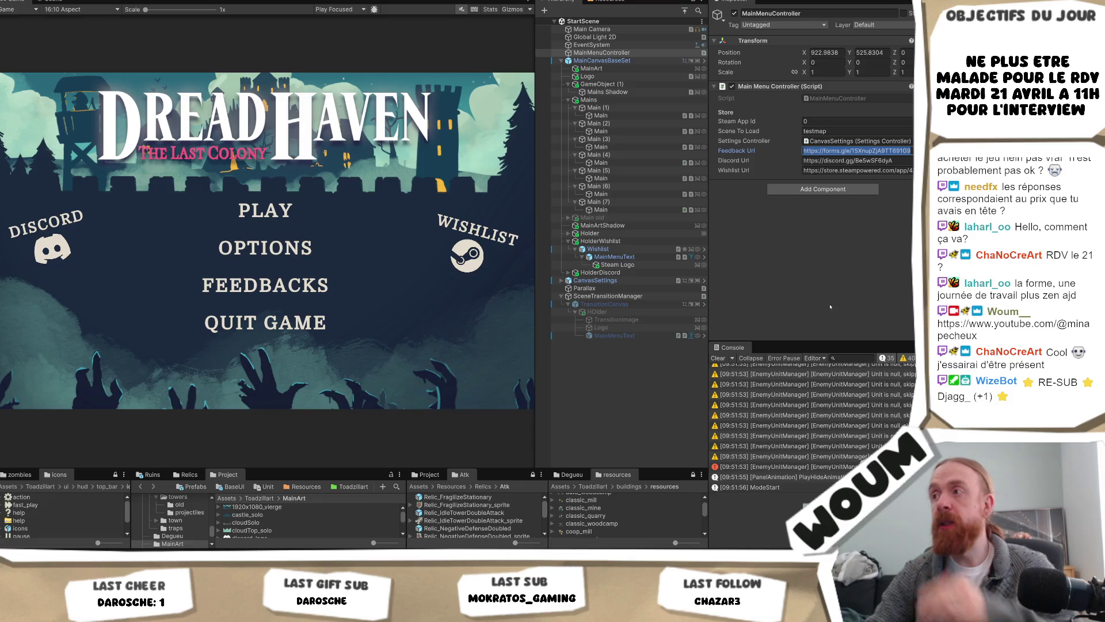
pyautogui.hotkey('ctrl', 'v')
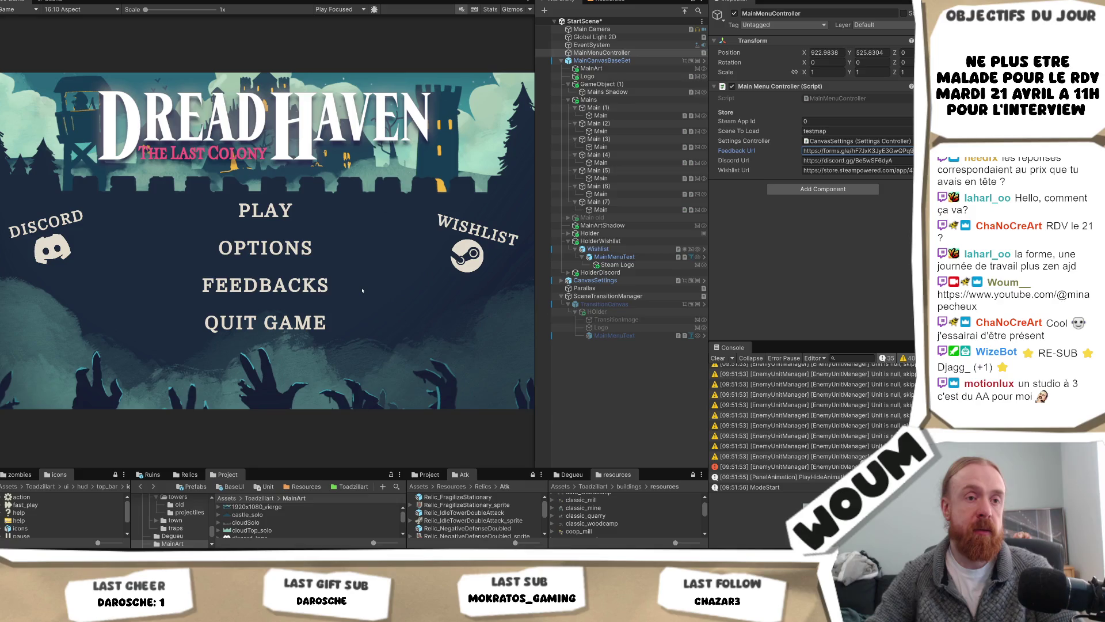
pyautogui.click(846, 160)
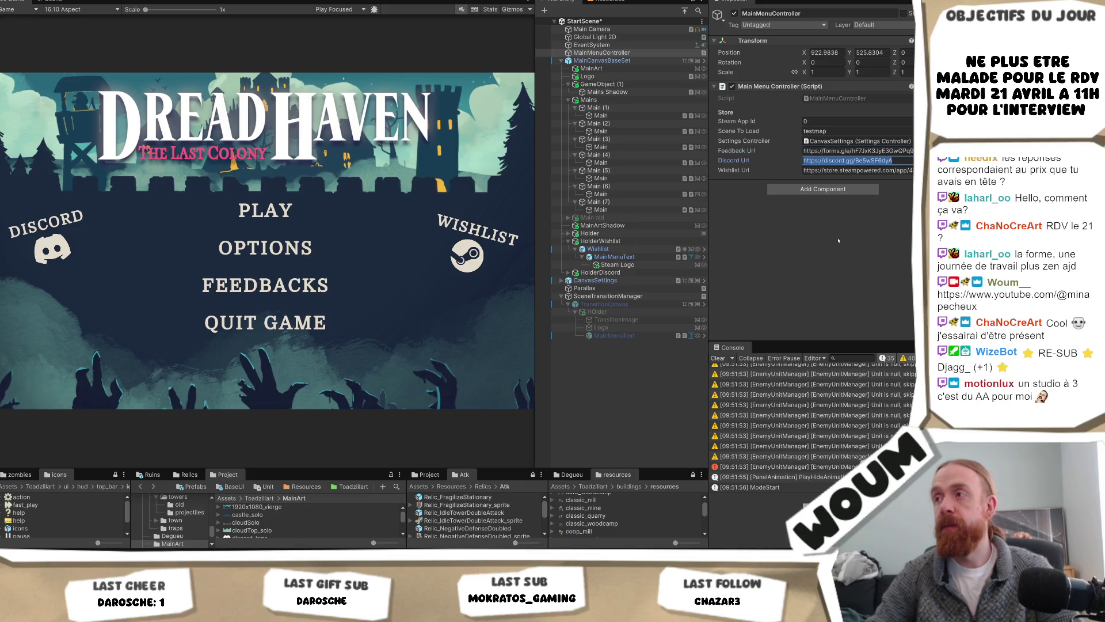
pyautogui.press('Return')
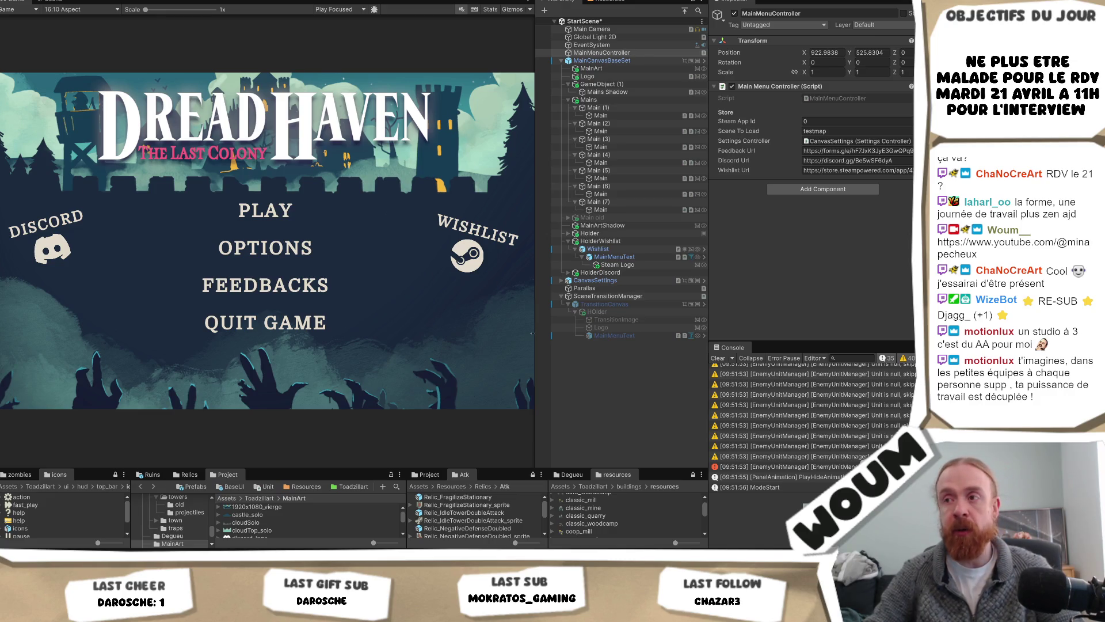
pyautogui.moveTo(533, 333)
pyautogui.mouseDown()
pyautogui.moveTo(544, 332)
pyautogui.moveTo(528, 333)
pyautogui.mouseUp()
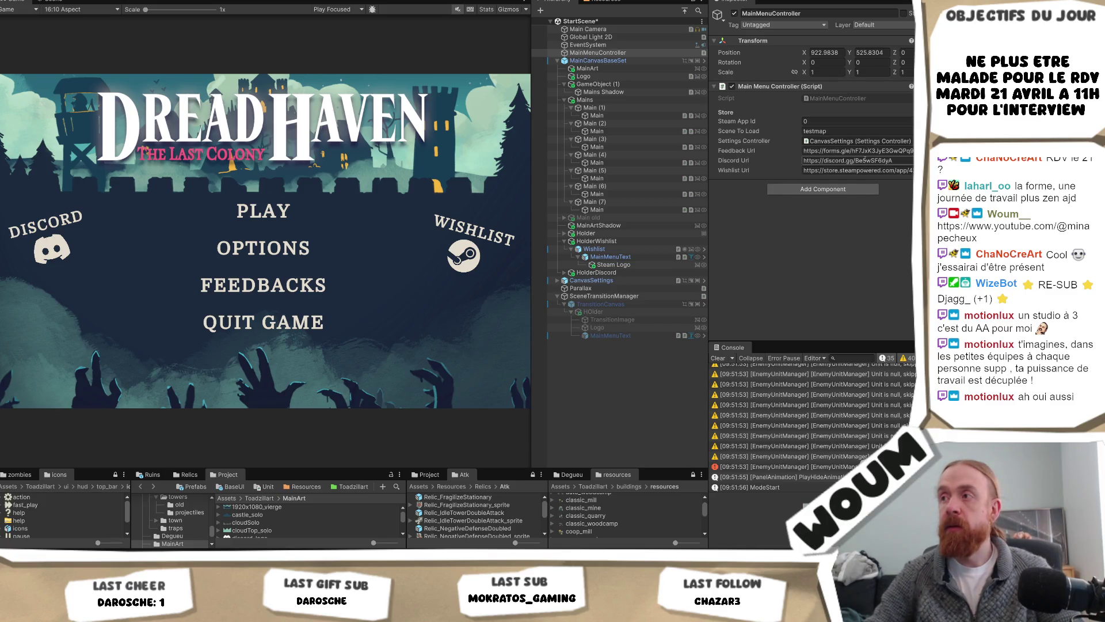
pyautogui.click(858, 151)
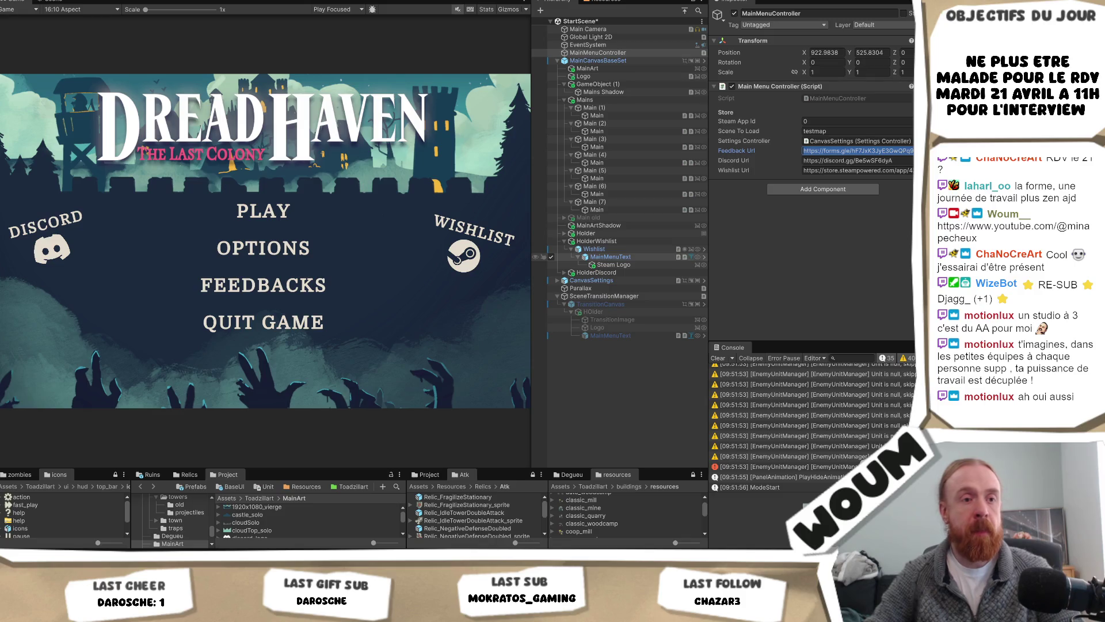
pyautogui.press('Escape')
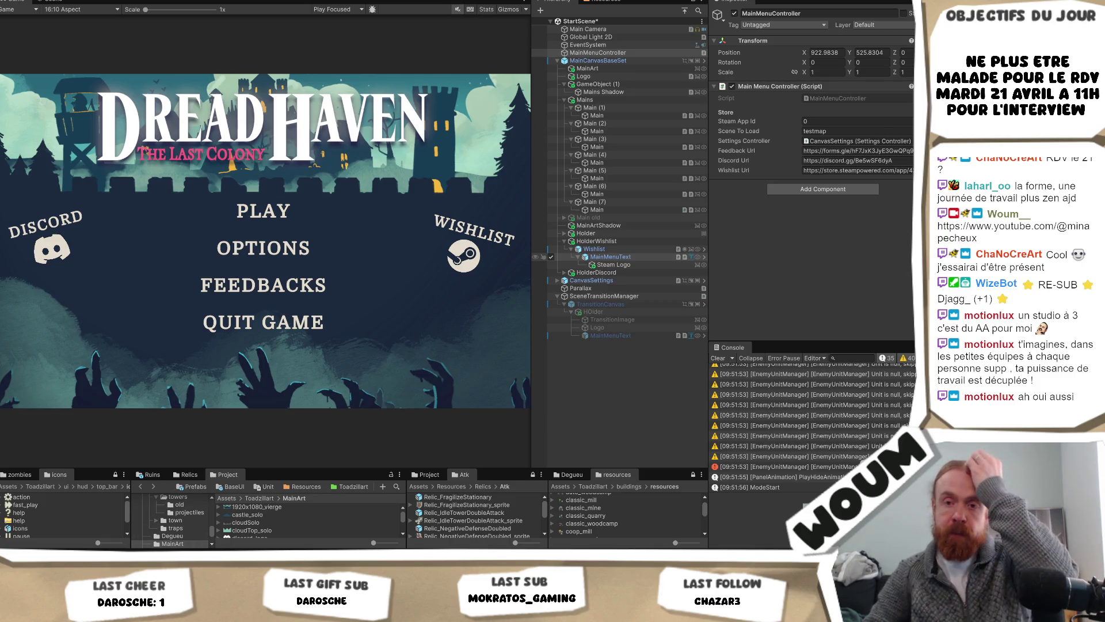
pyautogui.moveTo(98, 555)
pyautogui.click(98, 521)
# Scroll down the Feedbacks DreadHaven form, then switch to GameController.cs in Visual Studio
pyautogui.scroll(-10, 557, 331)
pyautogui.scroll(-20, 557, 331)
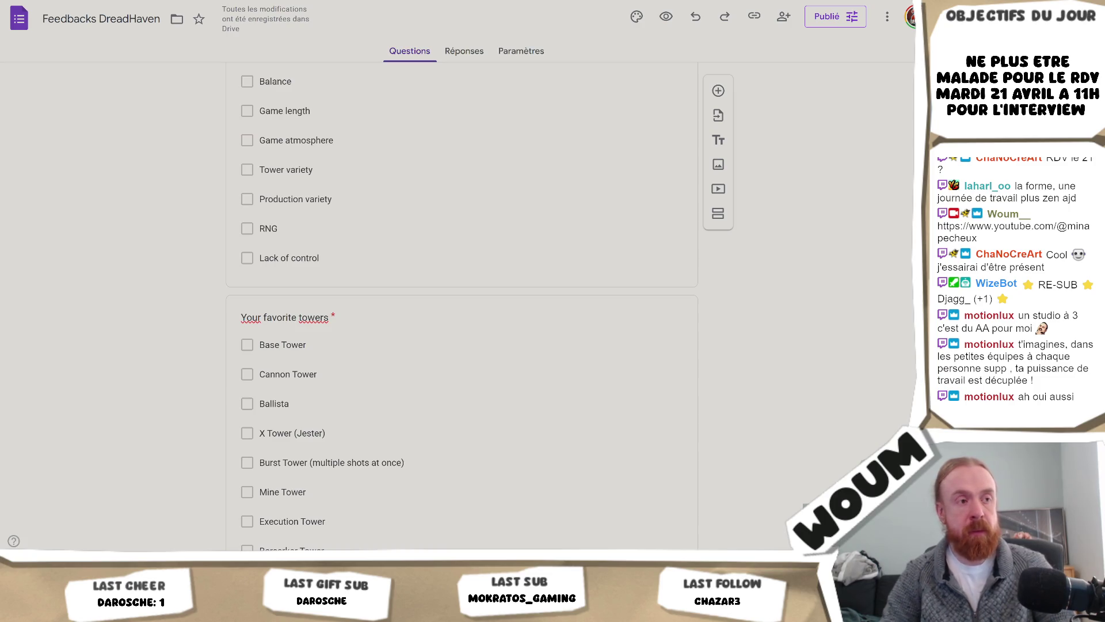
pyautogui.hotkey('alt', 'Tab')
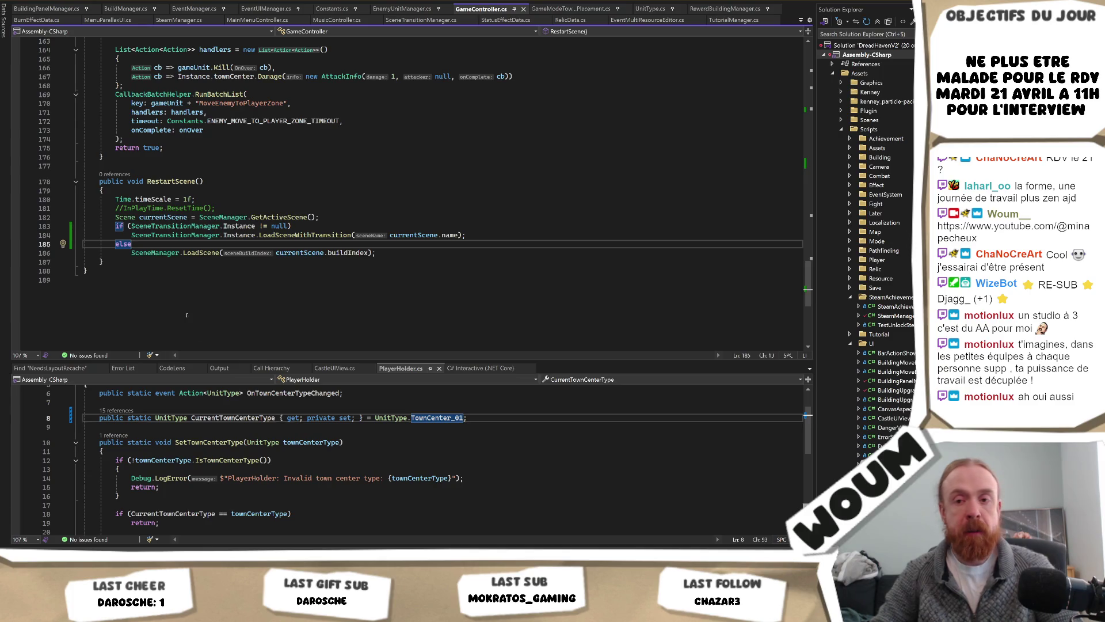
# Close the Affinity document from its taskbar preview, choosing Don't Save
pyautogui.moveTo(163, 550)
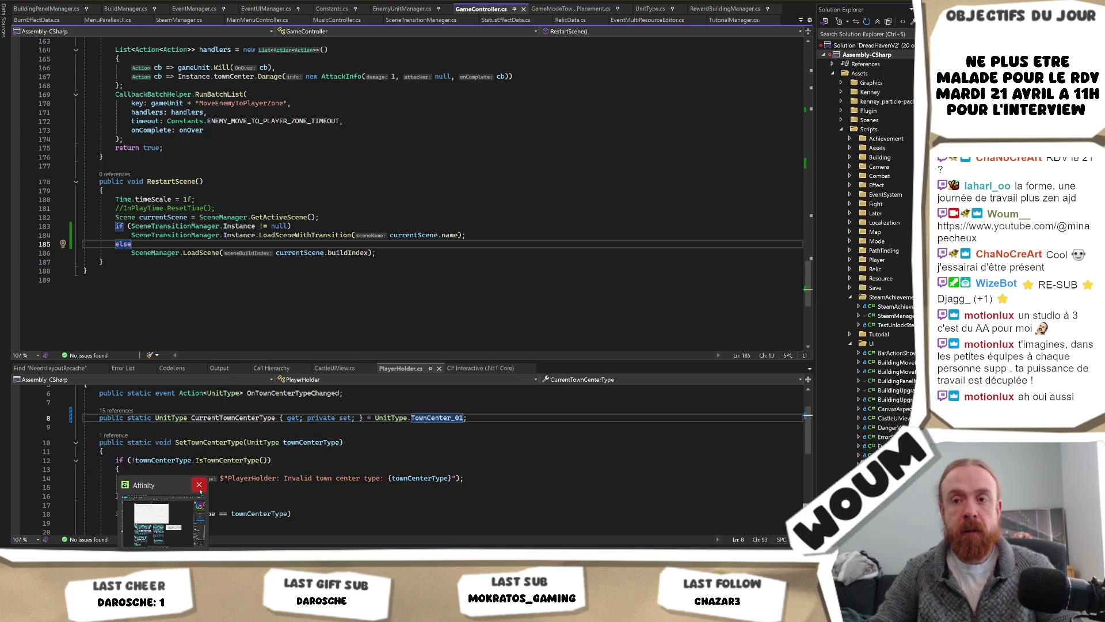
pyautogui.click(199, 487)
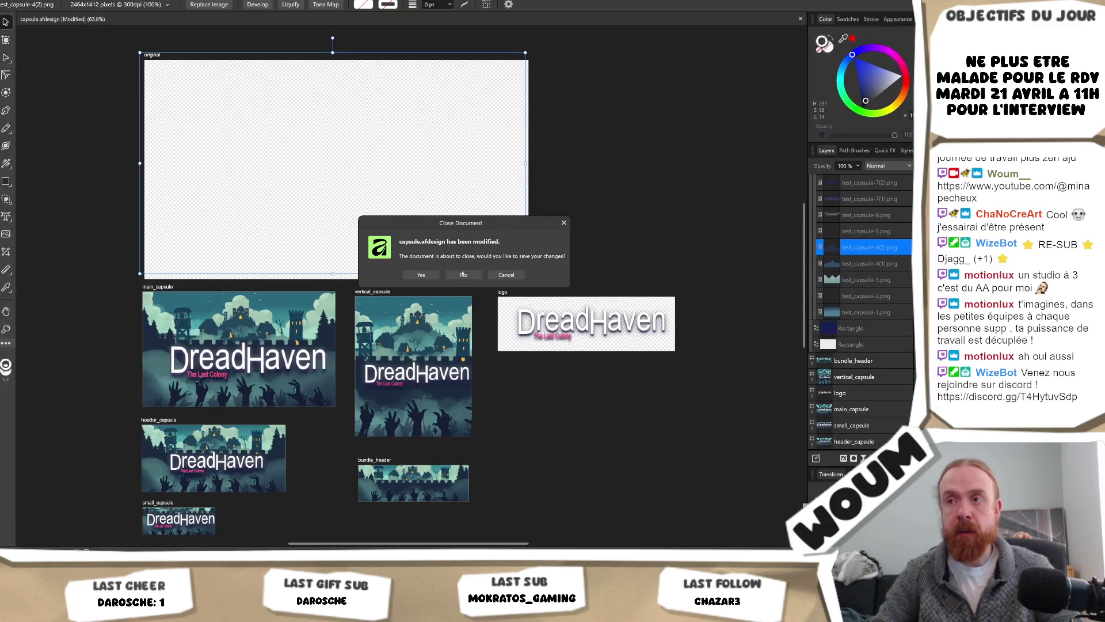
pyautogui.click(463, 274)
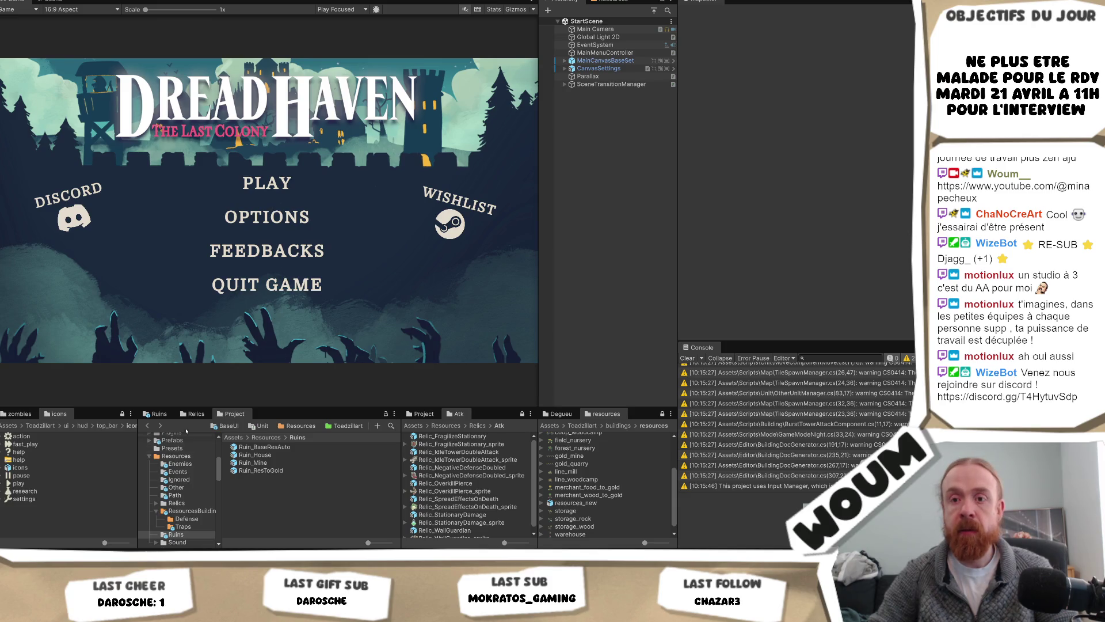
# Search Google in a new tab for 'bilan sanguin surrénales'
pyautogui.hotkey('alt', 'Tab')
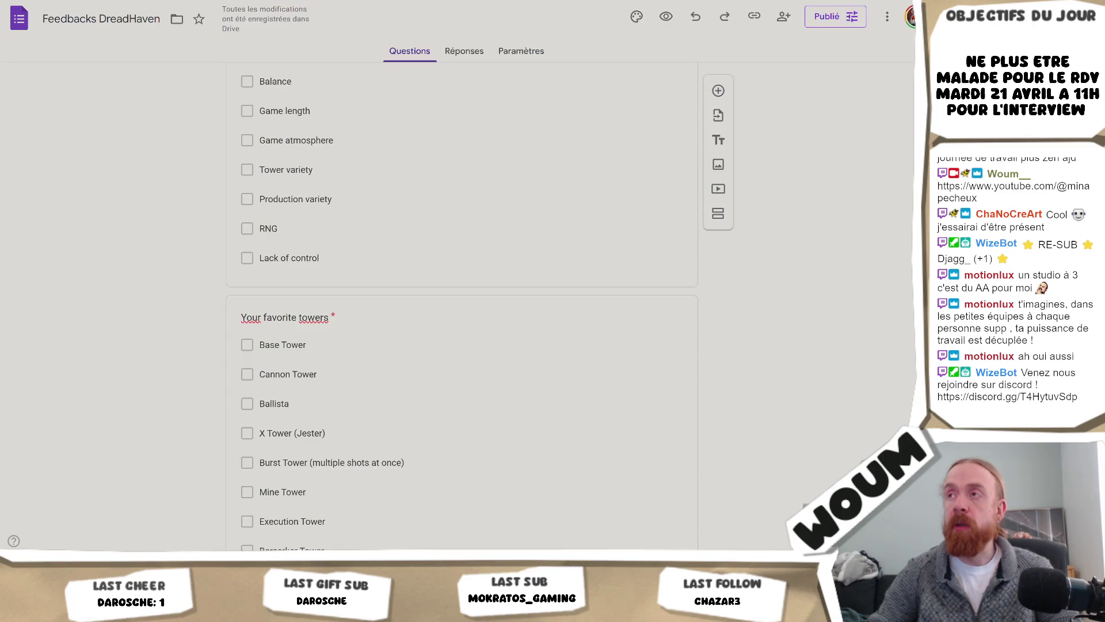
pyautogui.hotkey('ctrl', 't')
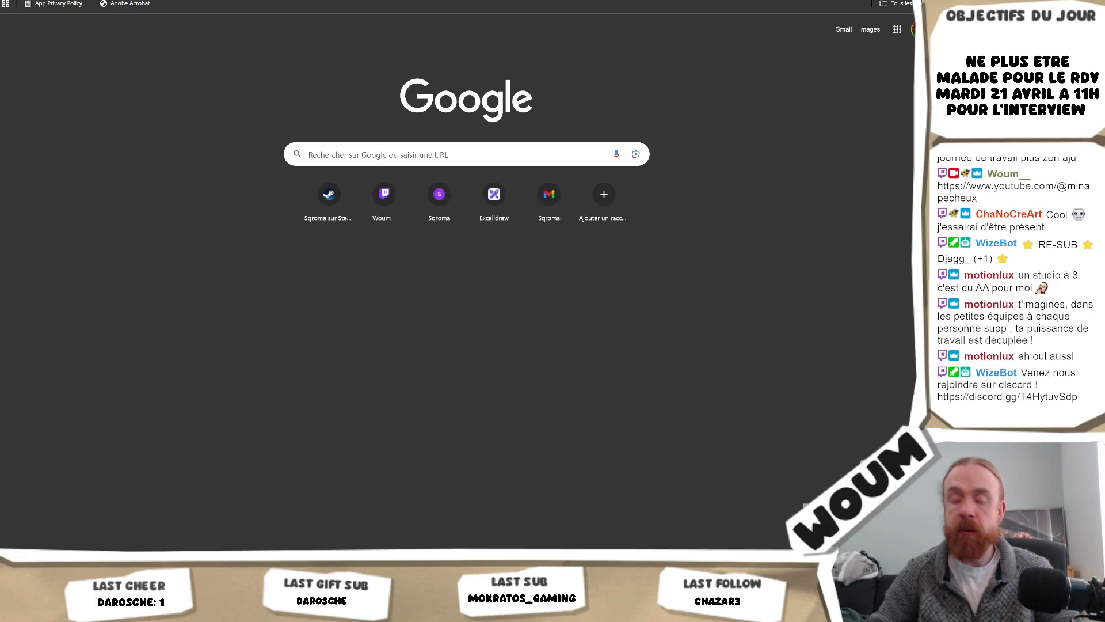
pyautogui.write('bilan sanguin surr')
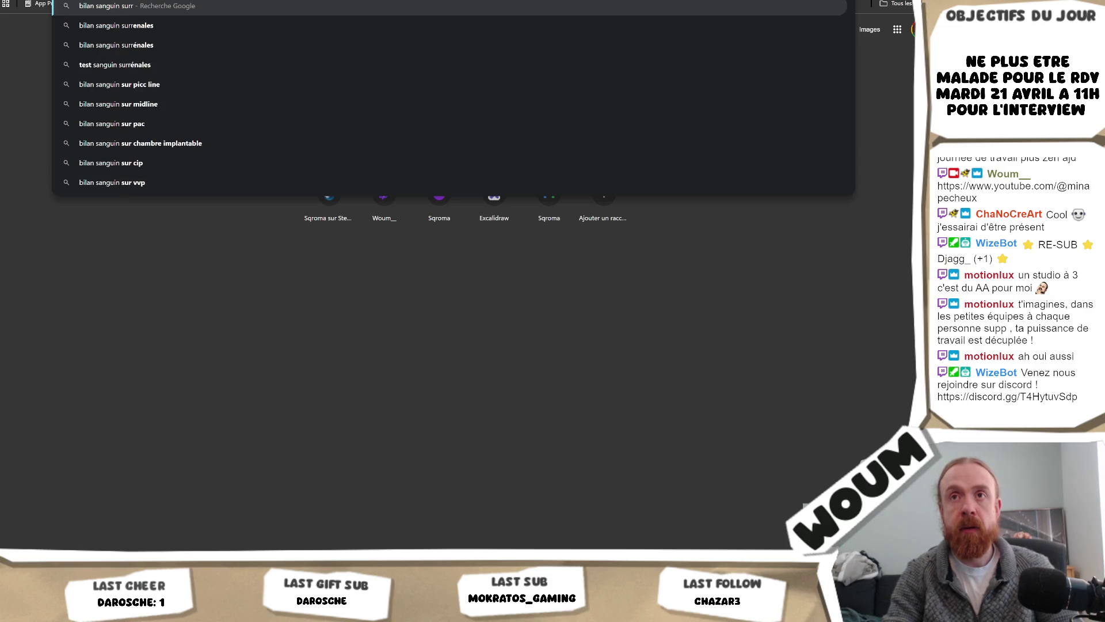
pyautogui.write('enales')
pyautogui.press('Down')
pyautogui.press('Escape')
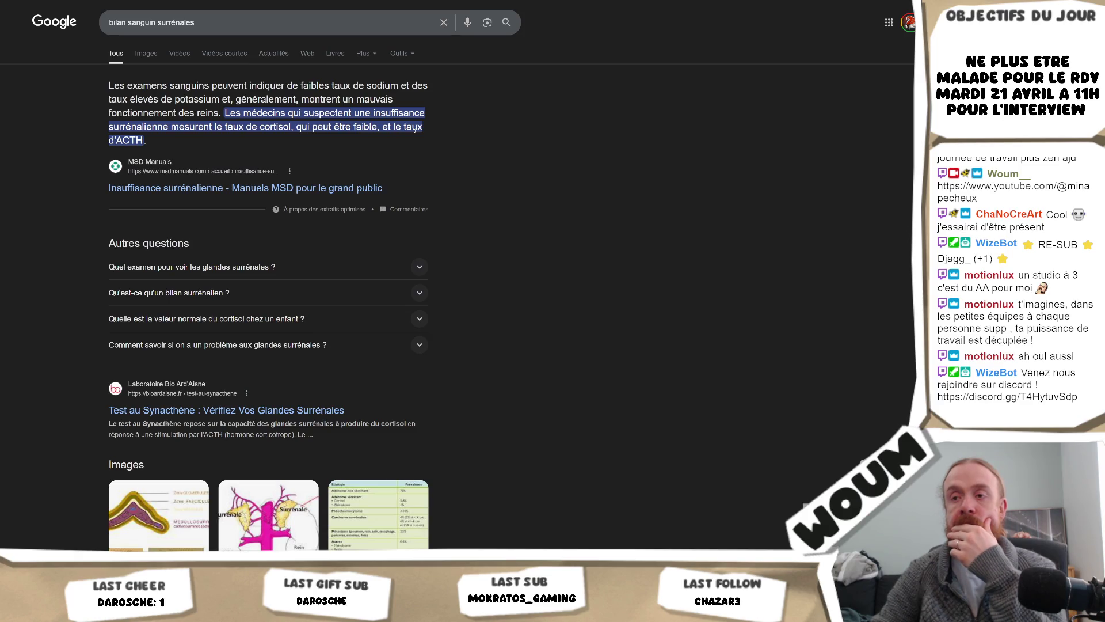
# Expand the 'Qu'est-ce qu'un bilan surrénalien ?' answer under Autres questions and read it
pyautogui.scroll(-1, 415, 130)
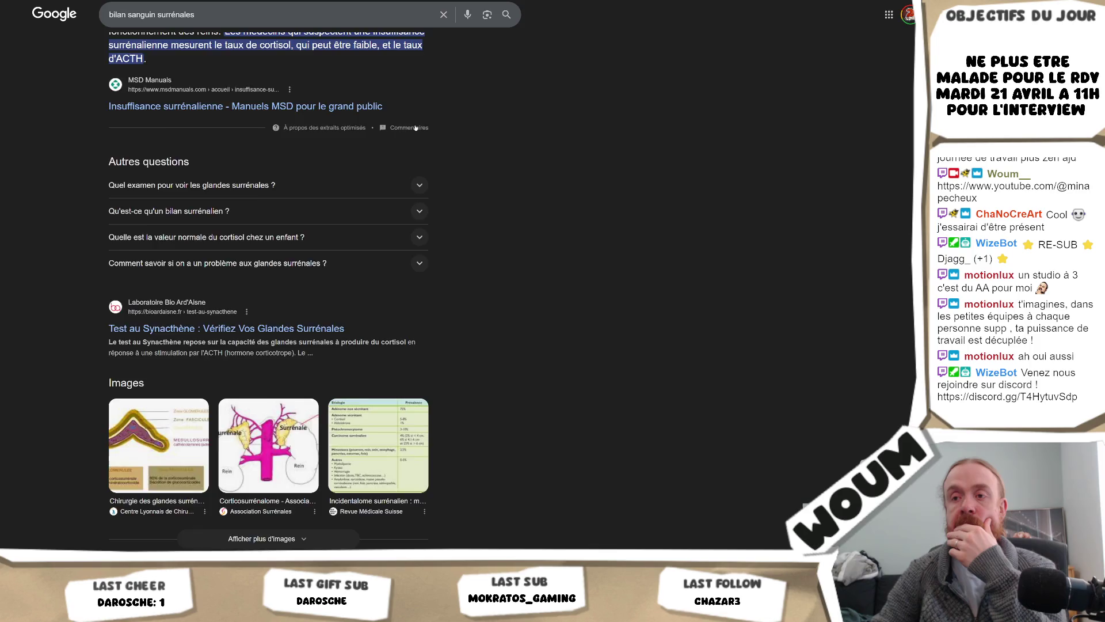
pyautogui.scroll(-1, 415, 128)
pyautogui.scroll(-1, 416, 126)
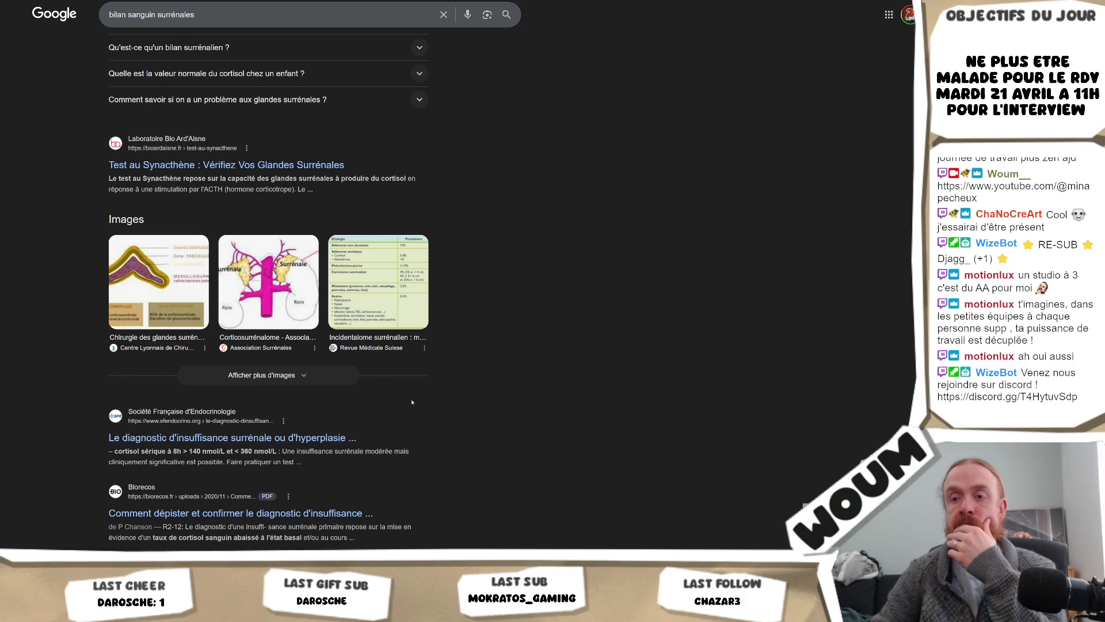
pyautogui.scroll(-1, 443, 396)
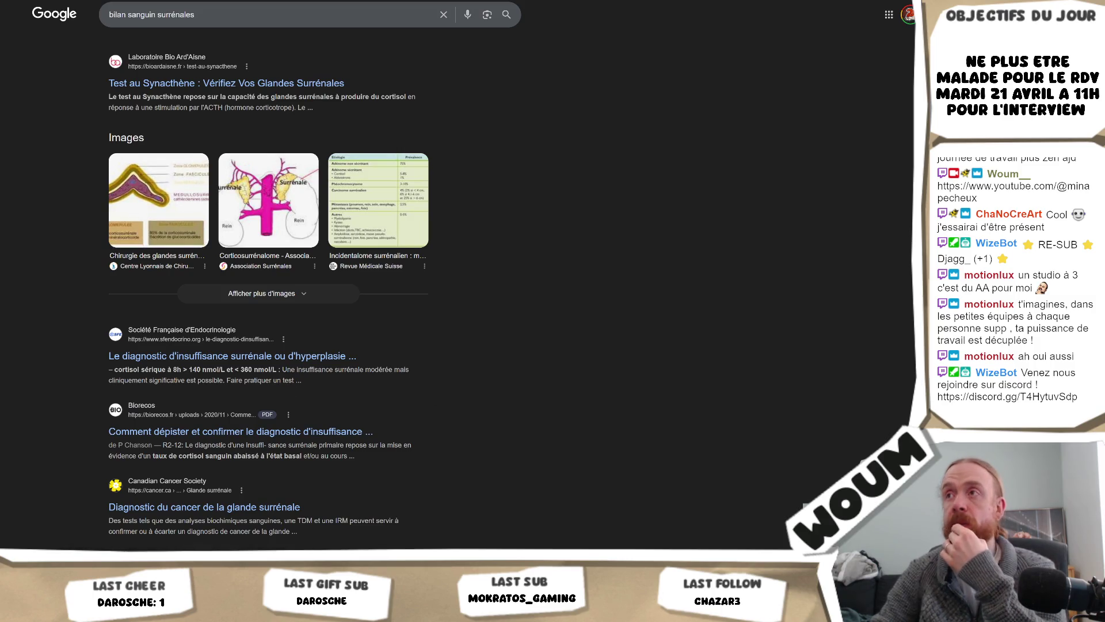
pyautogui.scroll(3, 474, 193)
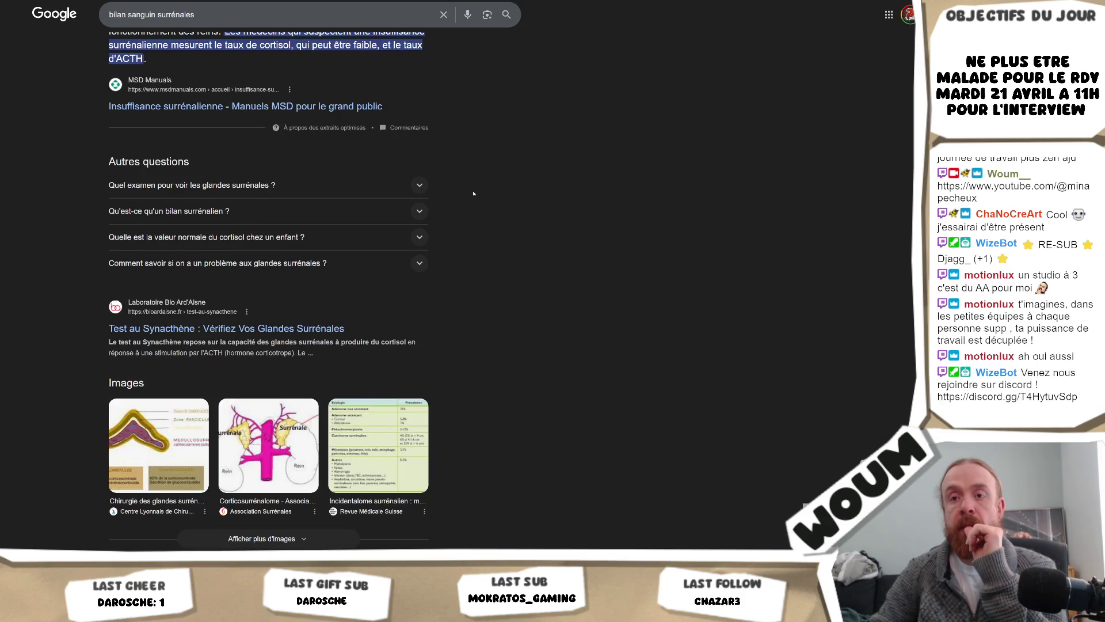
pyautogui.scroll(1, 474, 194)
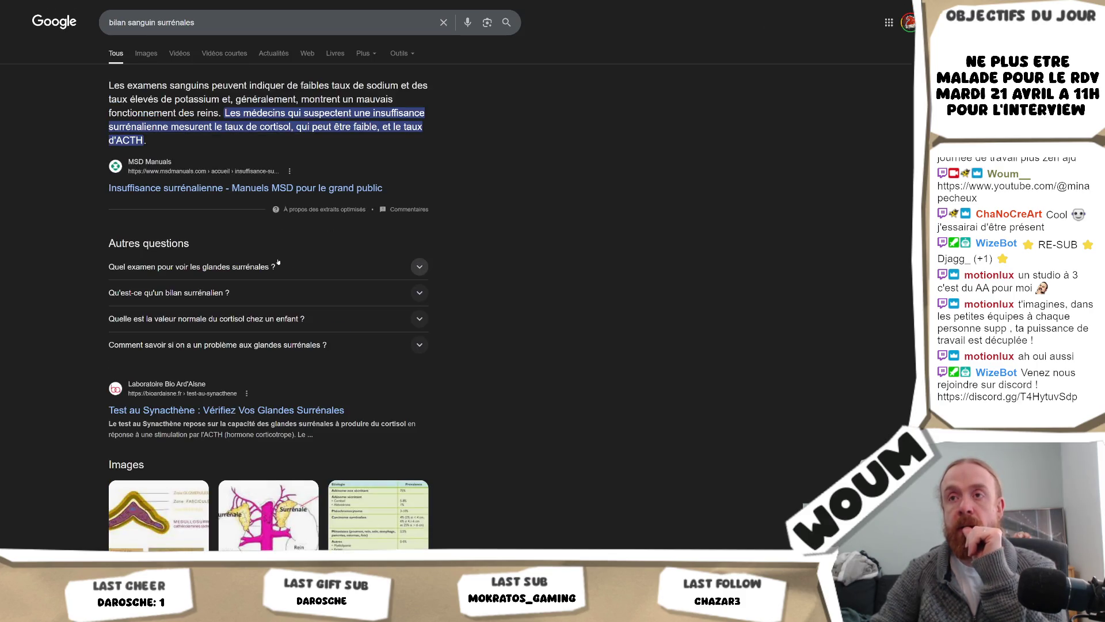
pyautogui.click(362, 297)
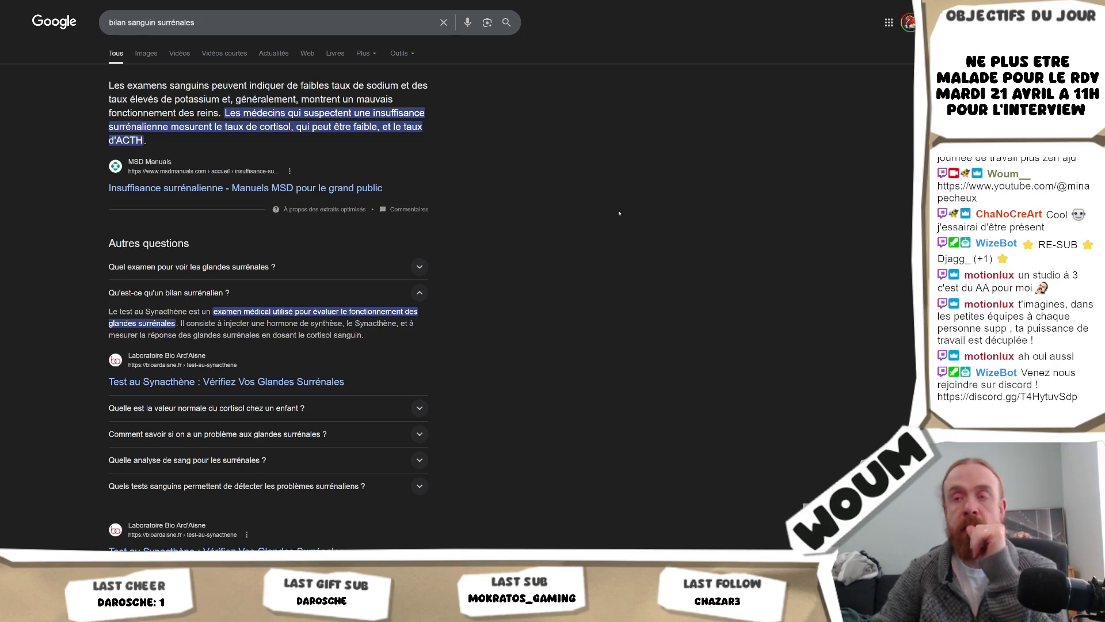
pyautogui.scroll(-4, 575, 219)
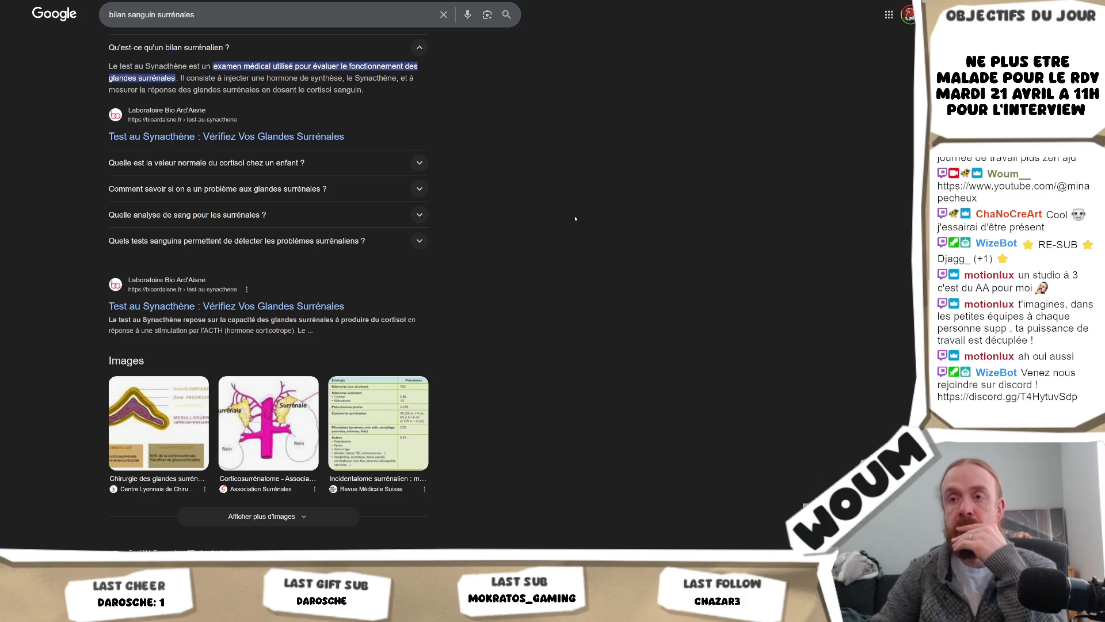
pyautogui.scroll(-3, 575, 218)
pyautogui.scroll(7, 575, 219)
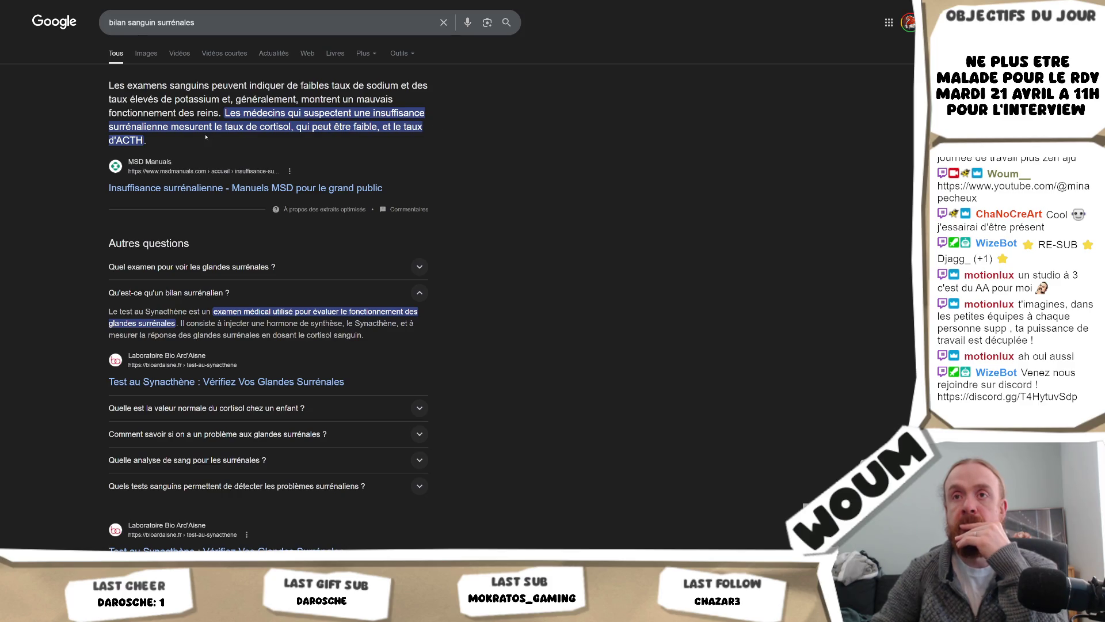
# Open the MSD Manuals 'Insuffisance surrénalienne' article and refuse the cookies
pyautogui.click(201, 188)
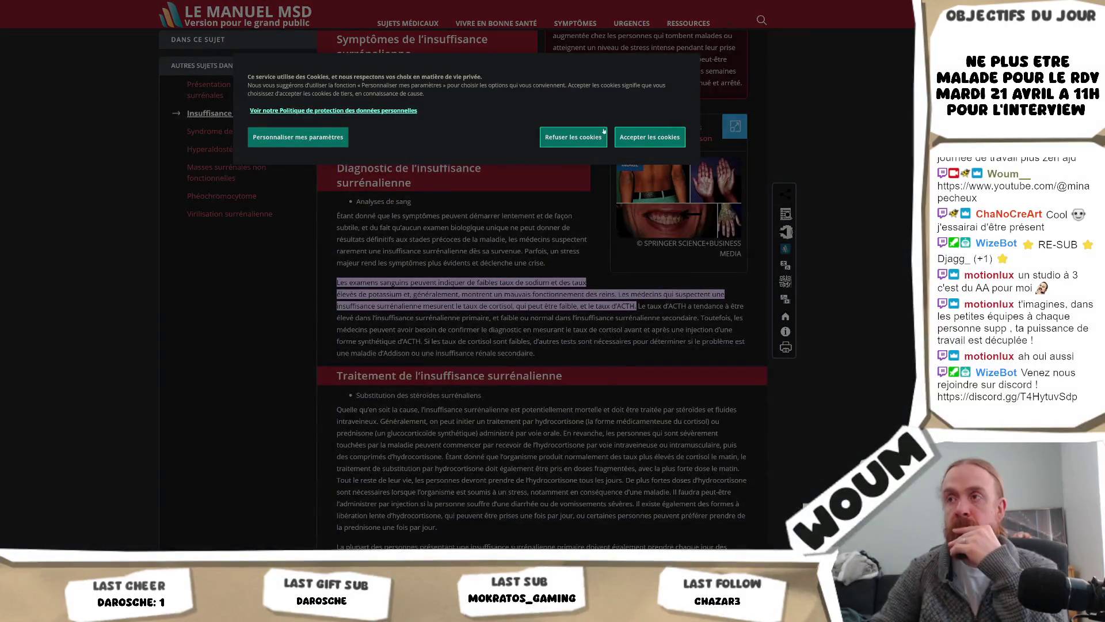
pyautogui.click(589, 139)
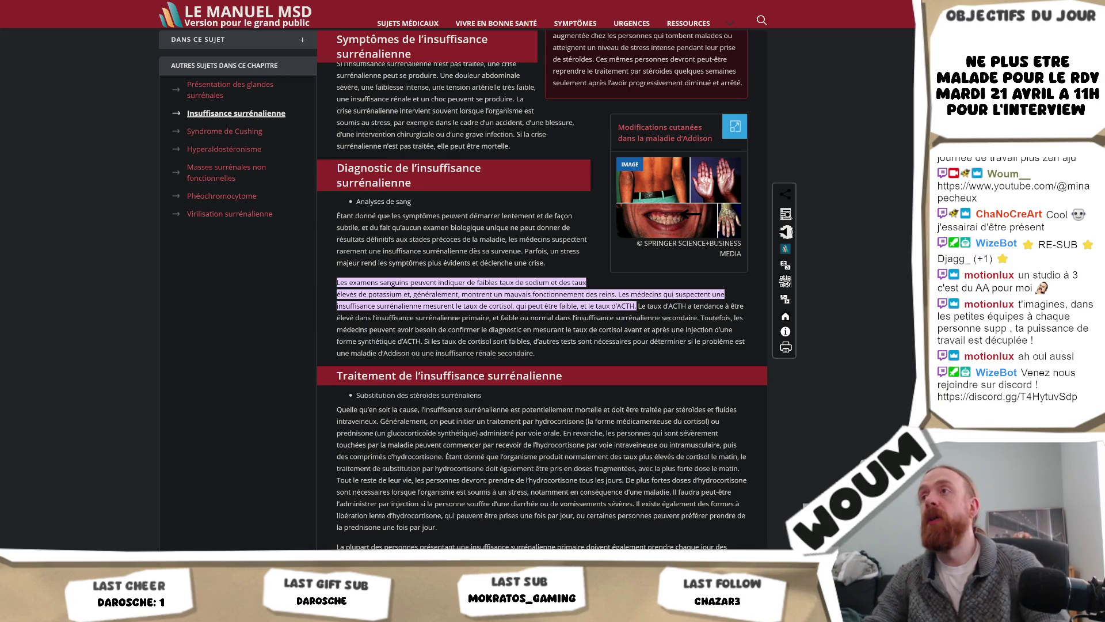
# Review the Feedbacks DreadHaven form, then return to Unity to inspect the Parallax object's Menu Parallax settings
pyautogui.hotkey('alt', 'Tab')
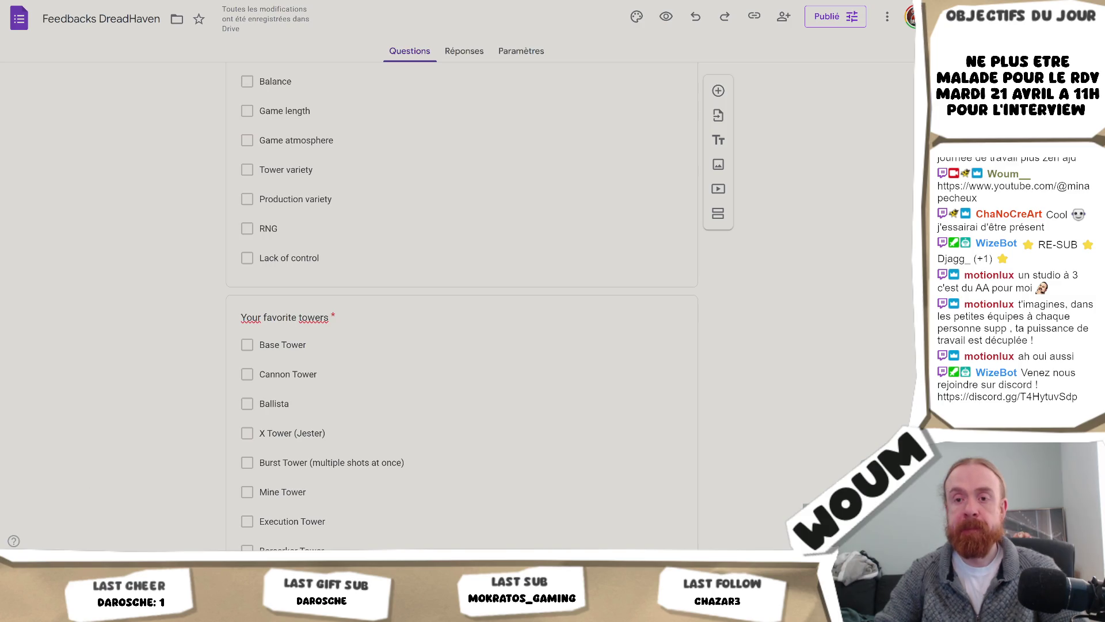
pyautogui.hotkey('alt', 'Tab')
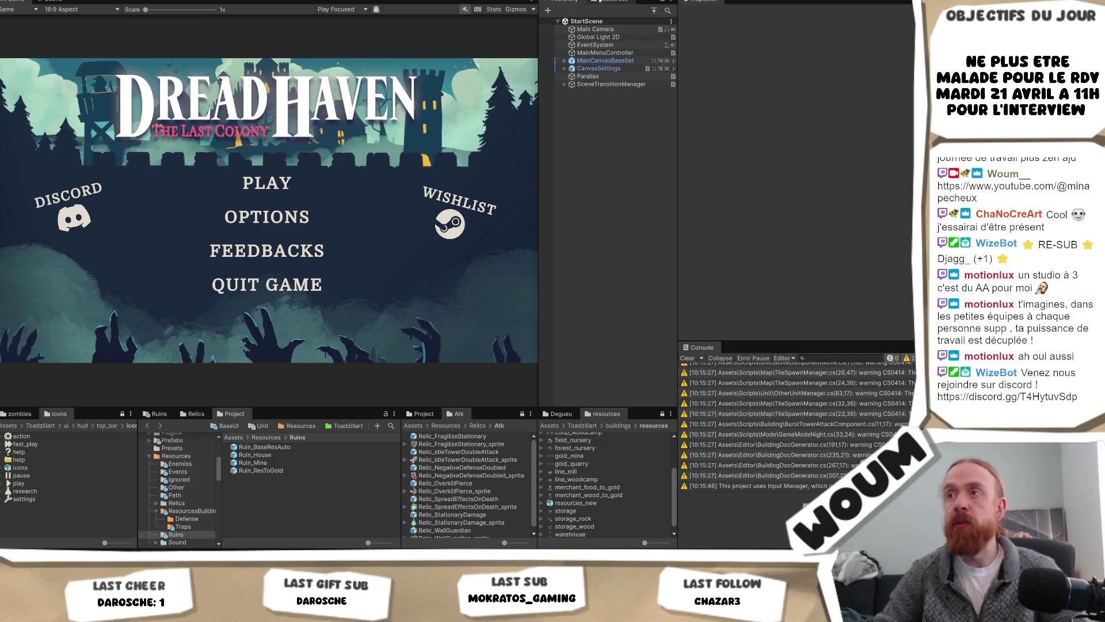
pyautogui.click(591, 76)
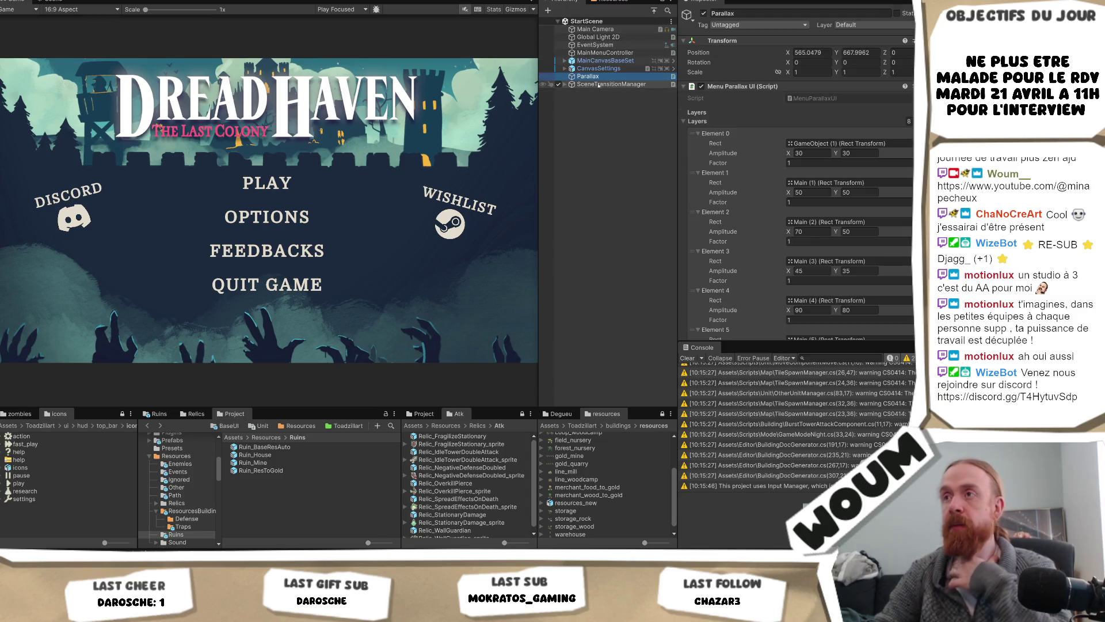
# Expand MainCanvasBaseSet and Mains in the Hierarchy and duplicate the Main (7) layer
pyautogui.click(564, 60)
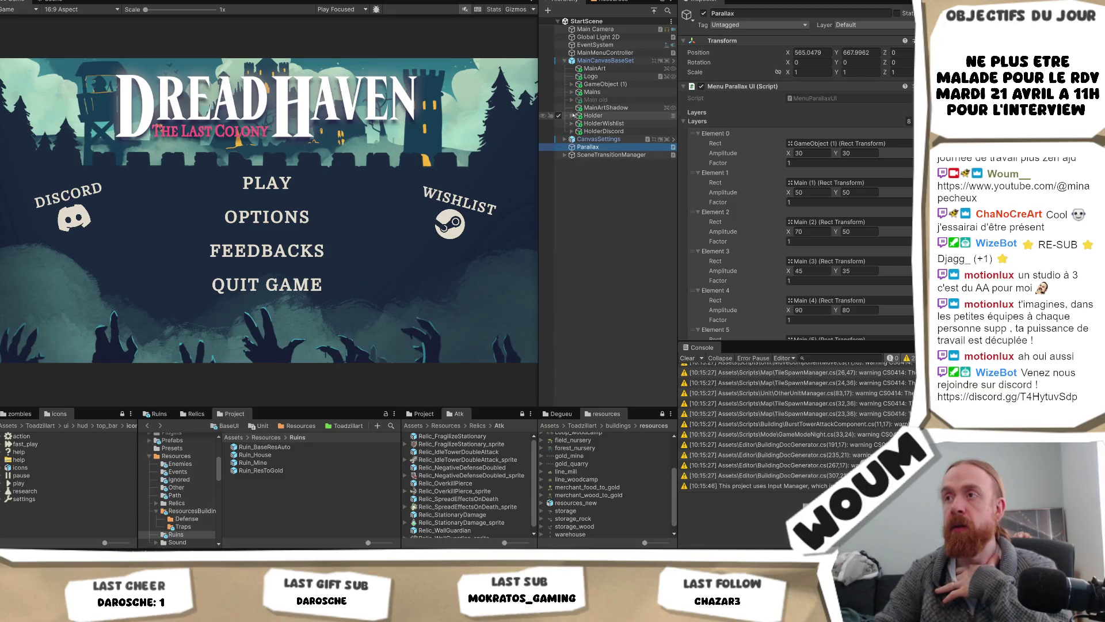
pyautogui.click(572, 92)
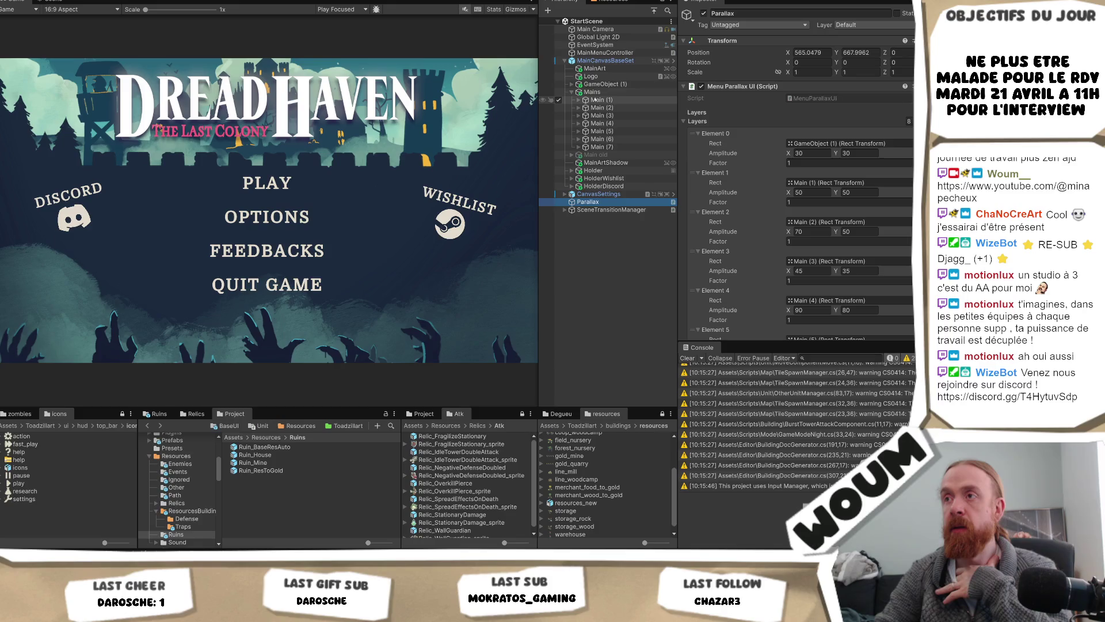
pyautogui.click(593, 92)
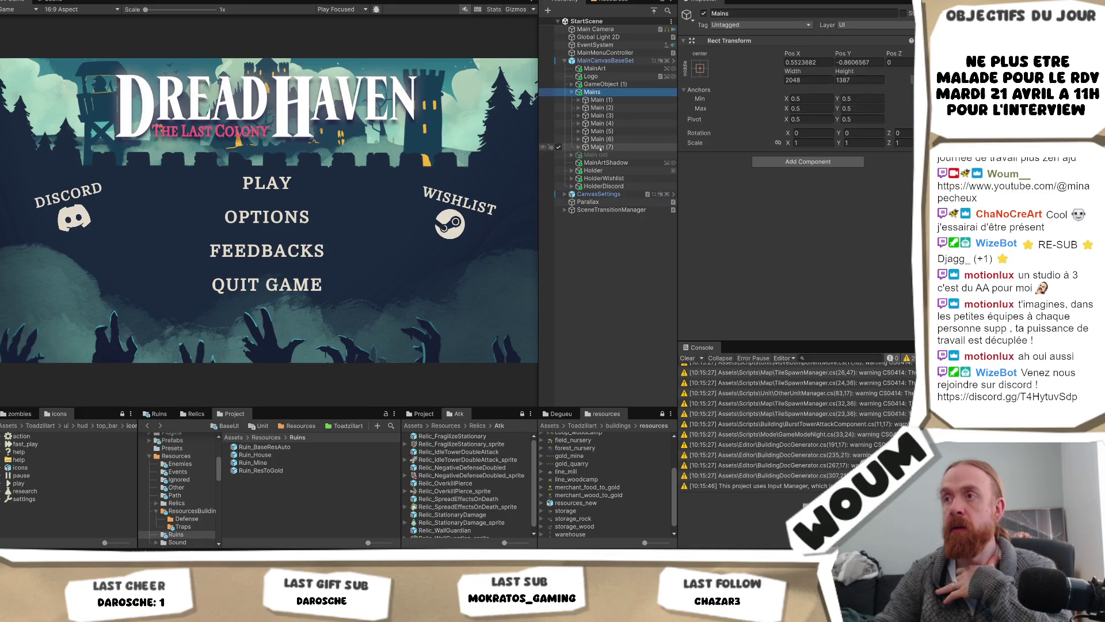
pyautogui.click(601, 148)
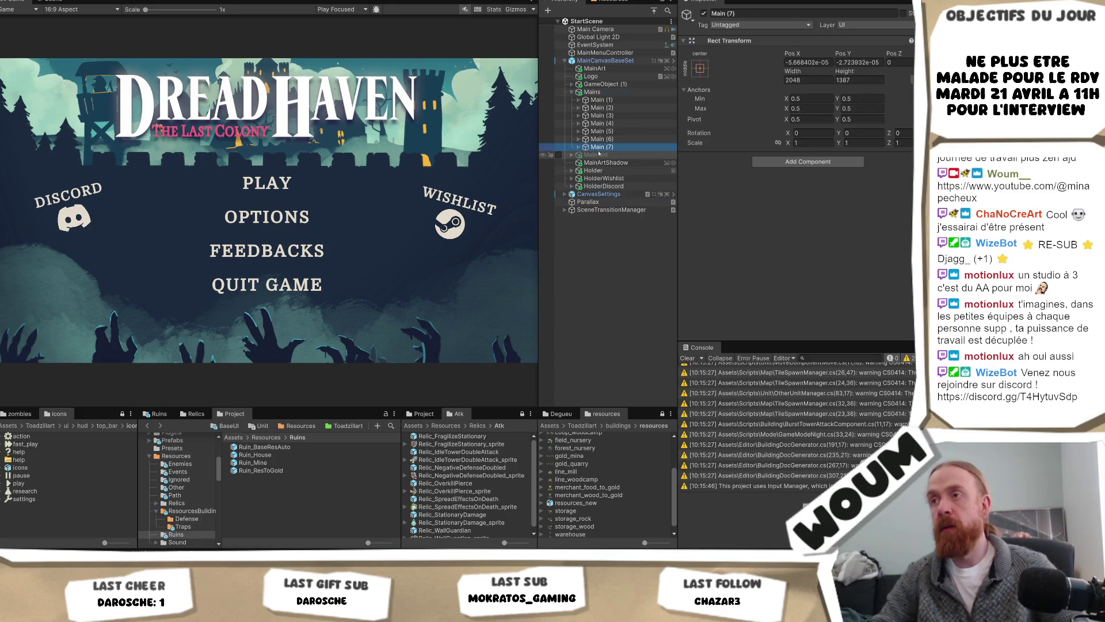
pyautogui.hotkey('ctrl', 'd')
# Rename the Main (8) copy to Nuages and select its child Main image
pyautogui.click(614, 155)
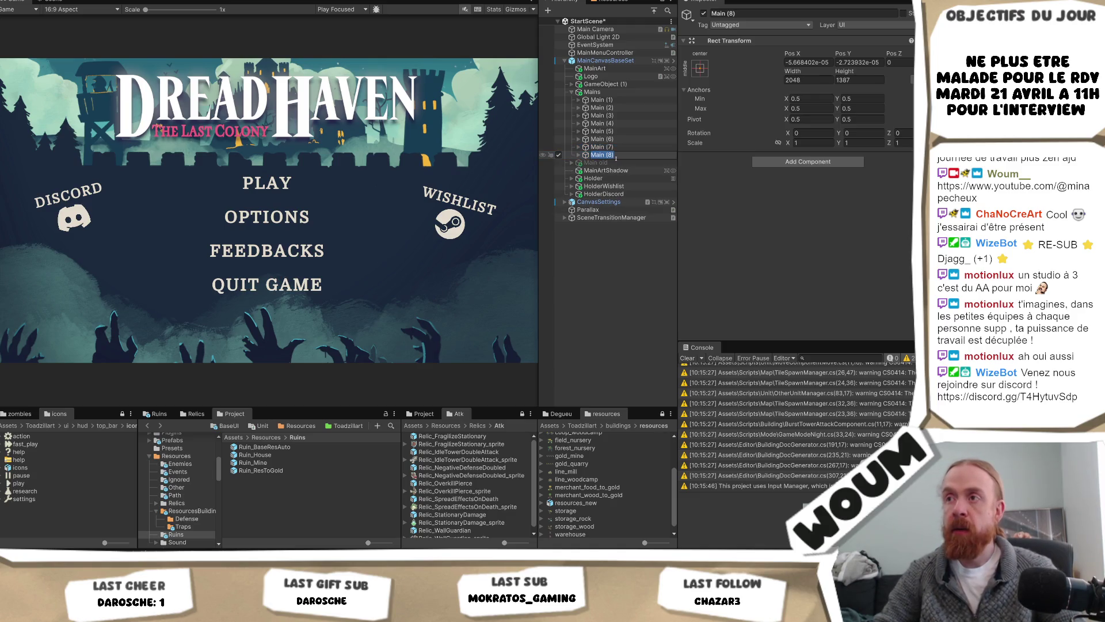
pyautogui.press('Return')
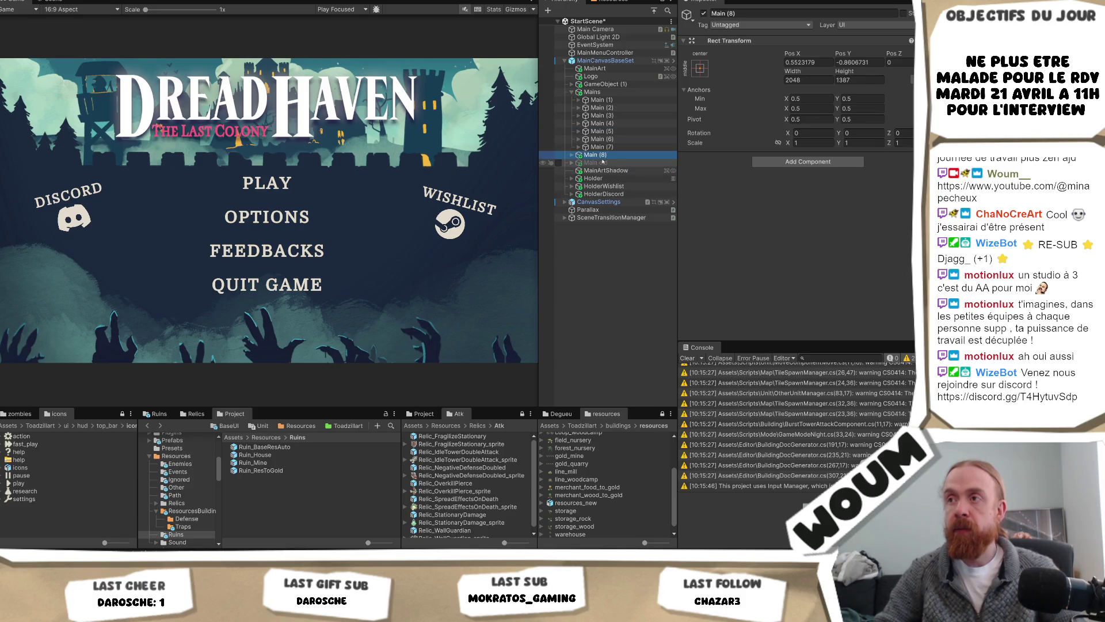
pyautogui.press('F2')
pyautogui.write('Nuages')
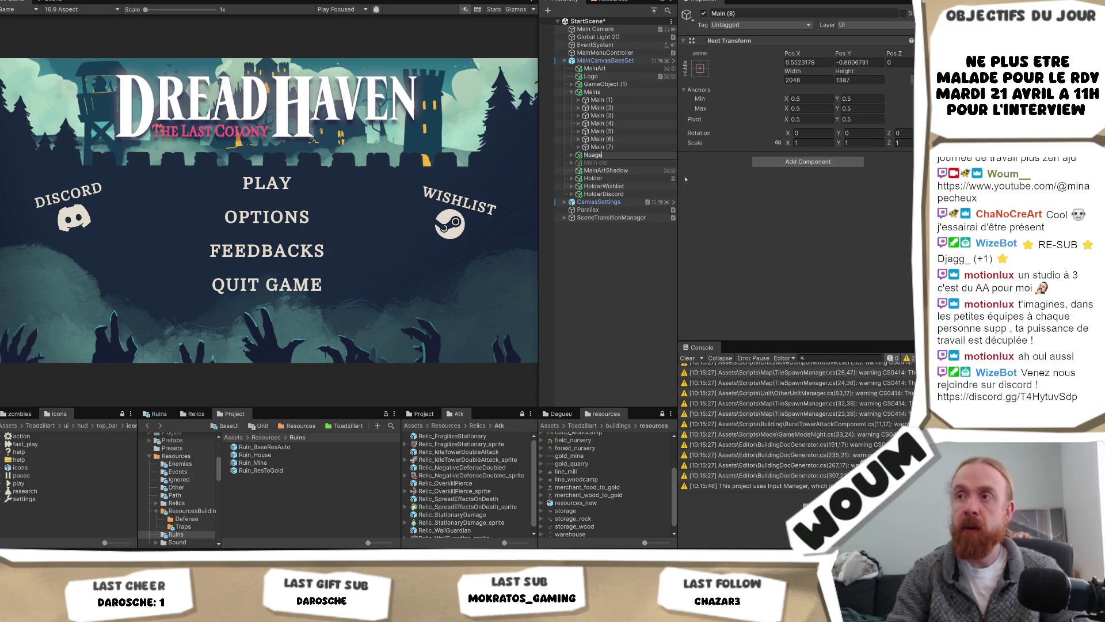
pyautogui.press('Return')
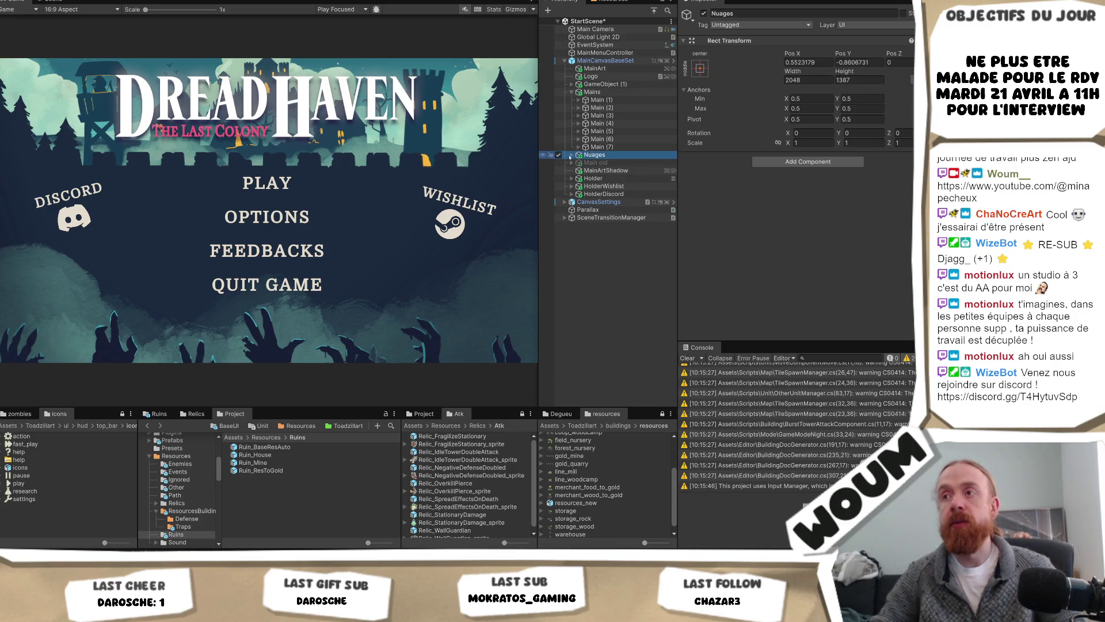
pyautogui.click(571, 156)
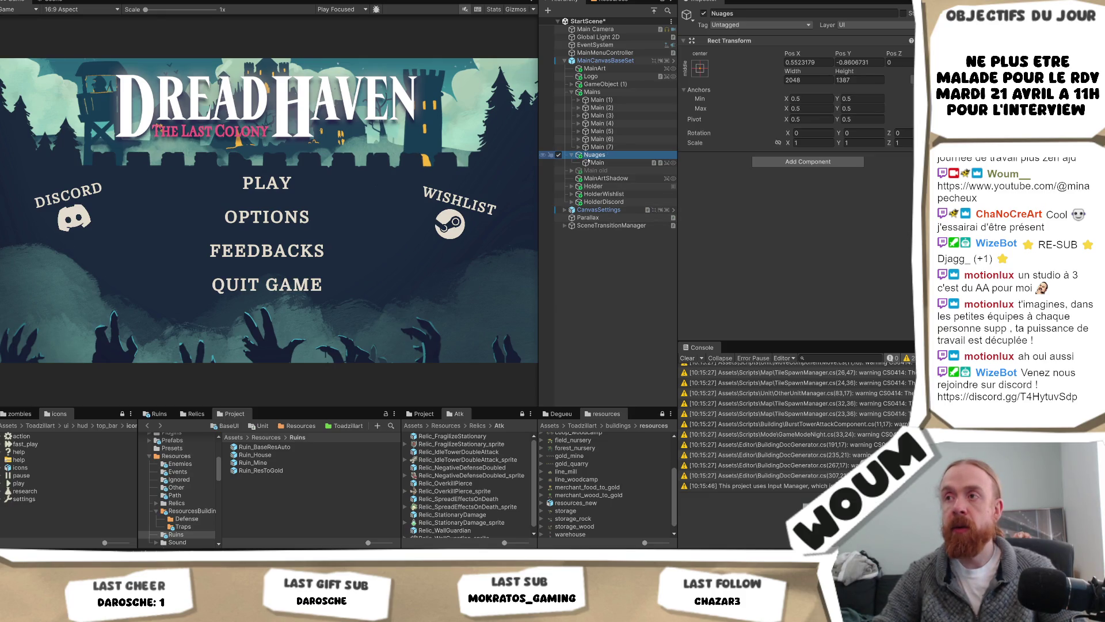
pyautogui.click(597, 163)
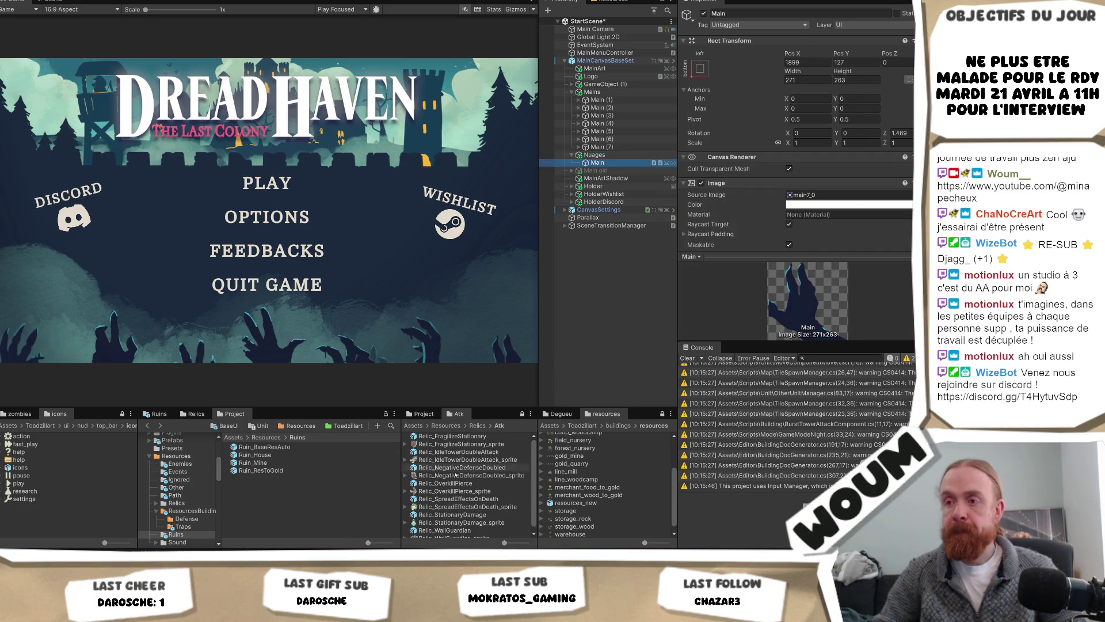
# Set the Main image's source to the cloudSolo sprite and anchor it bottom centre
pyautogui.click(856, 196)
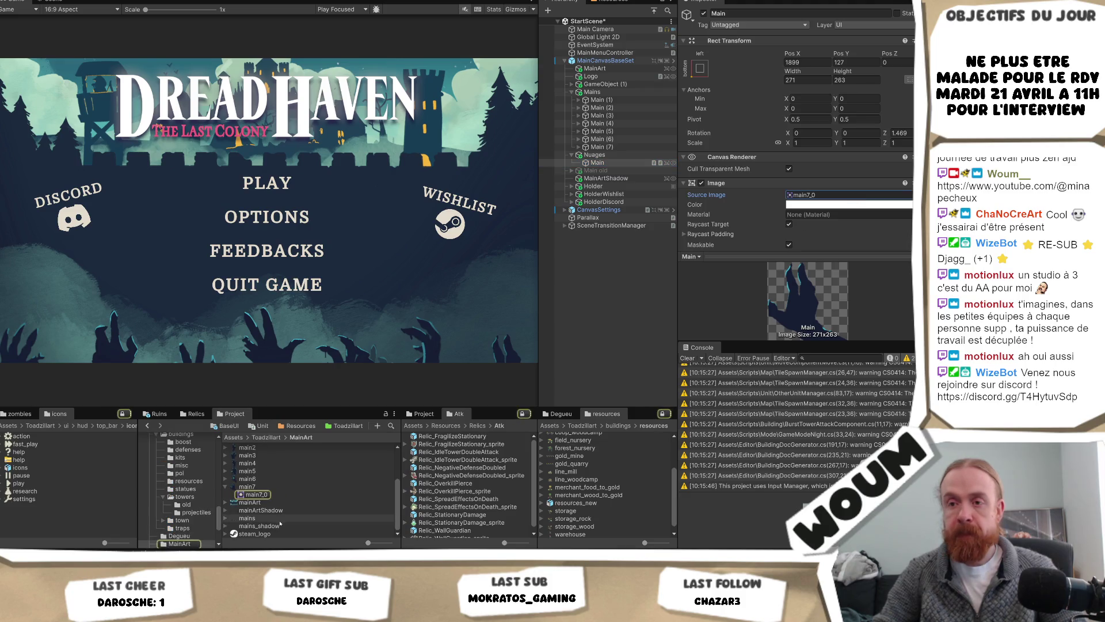
pyautogui.scroll(3, 284, 476)
pyautogui.moveTo(253, 462); pyautogui.dragTo(847, 196)
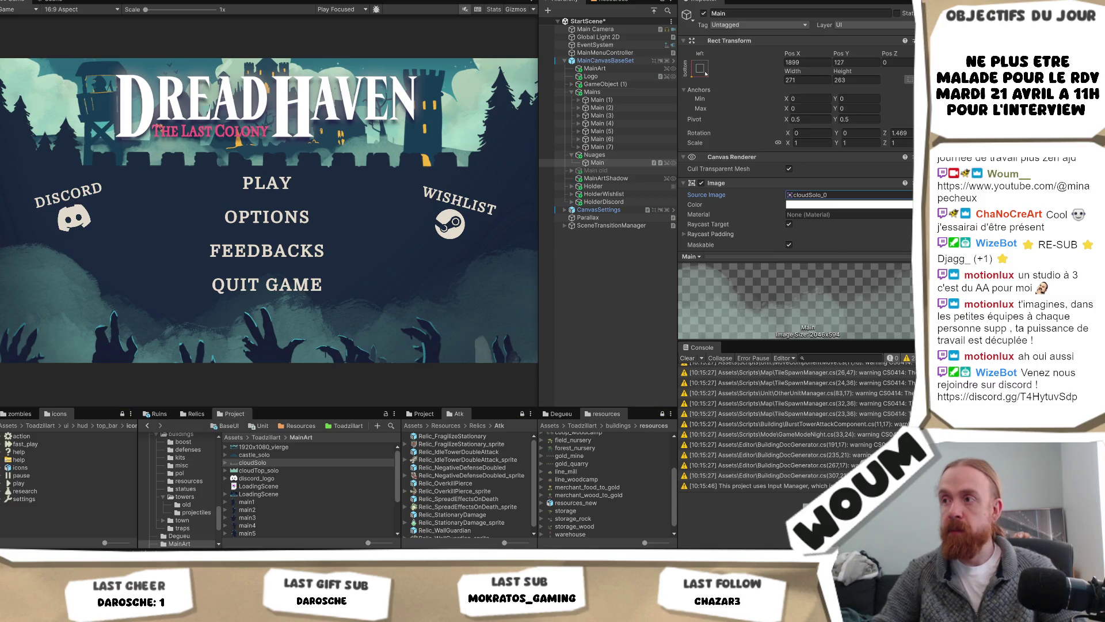
pyautogui.click(701, 69)
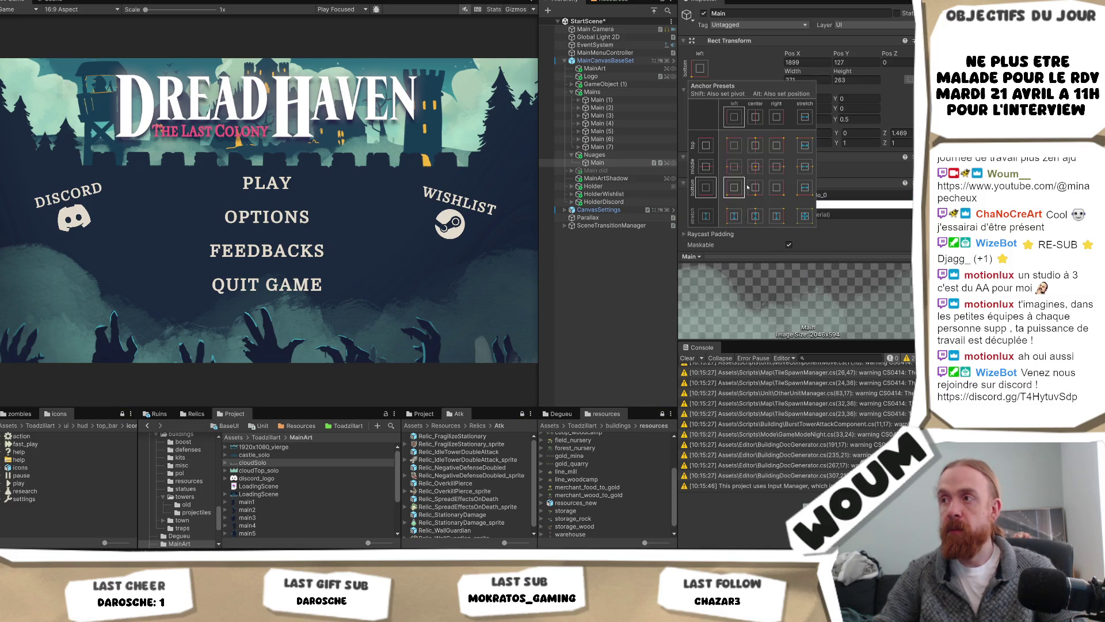
pyautogui.keyDown('alt'); pyautogui.click(755, 189); pyautogui.keyUp('alt')
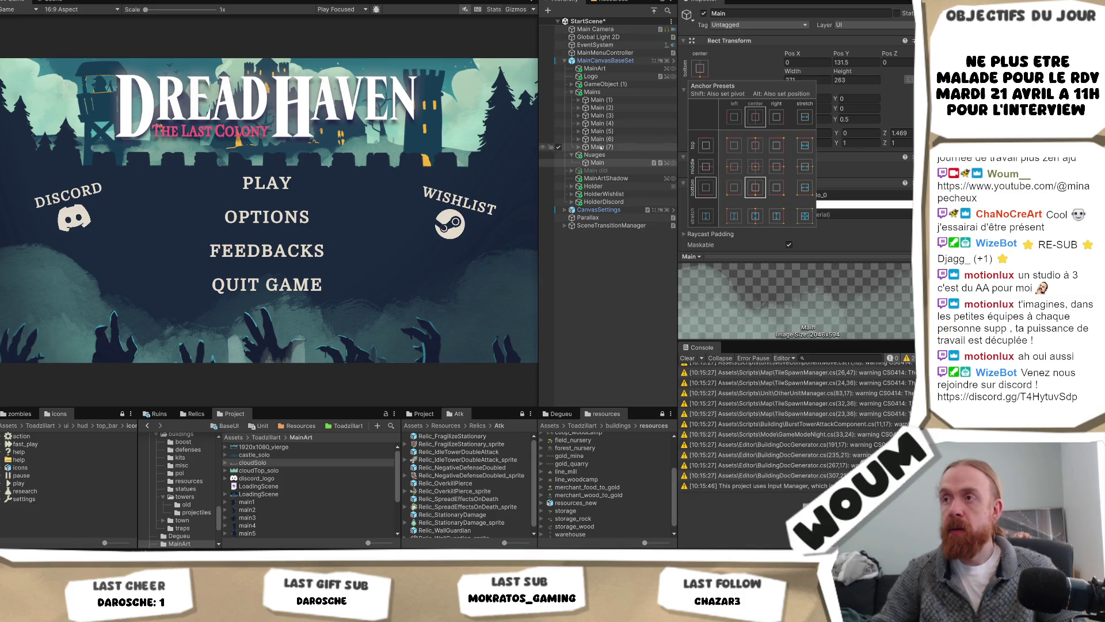
# Size the cloud to 2046×594, snap it to the bottom edge, and move Nuages below GameObject (1)
pyautogui.click(811, 79)
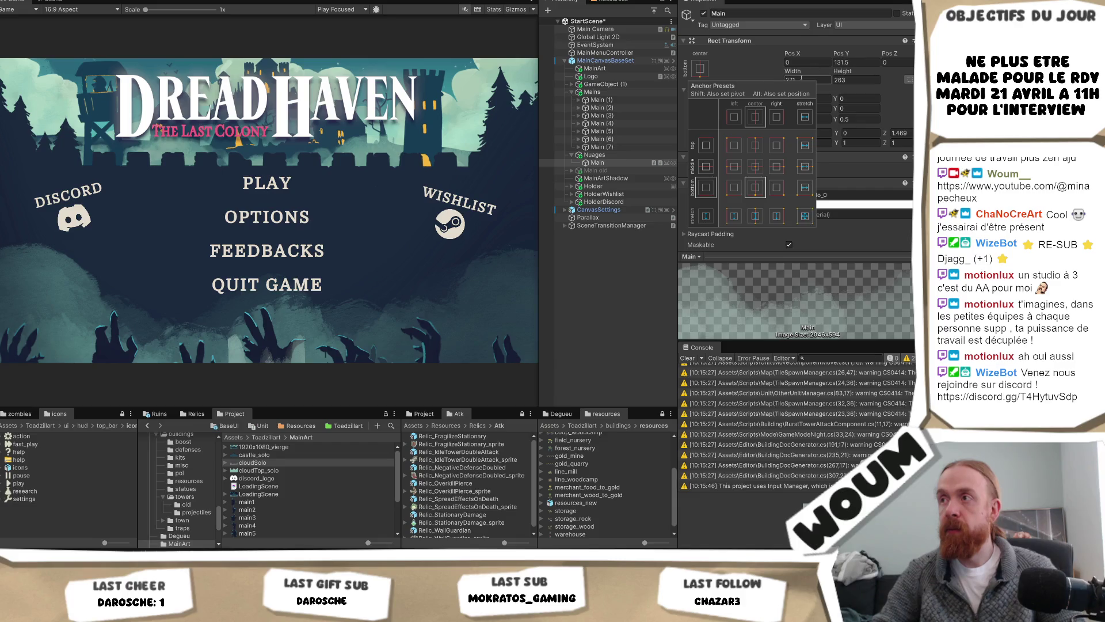
pyautogui.write('20')
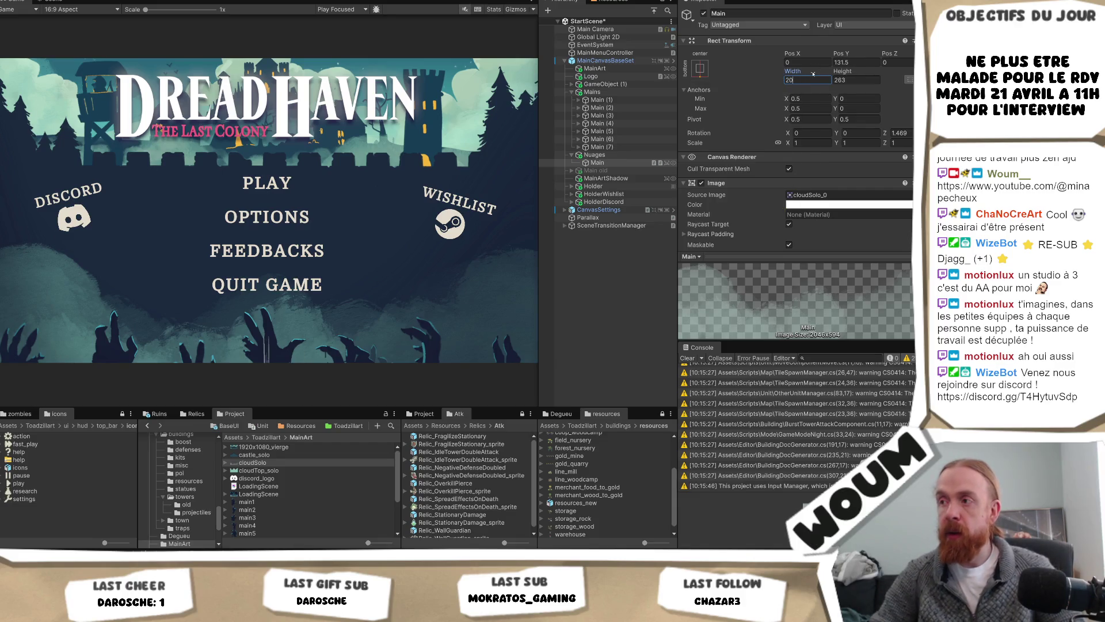
pyautogui.write('46')
pyautogui.press('Tab')
pyautogui.write('594')
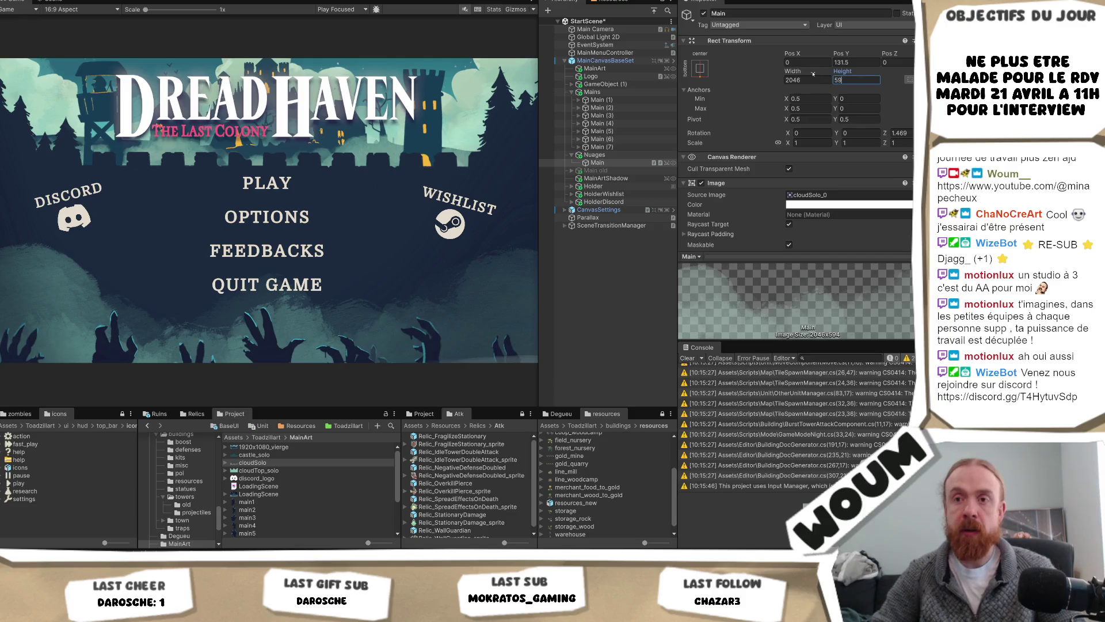
pyautogui.click(700, 68)
pyautogui.keyDown('alt'); pyautogui.click(751, 194); pyautogui.keyUp('alt')
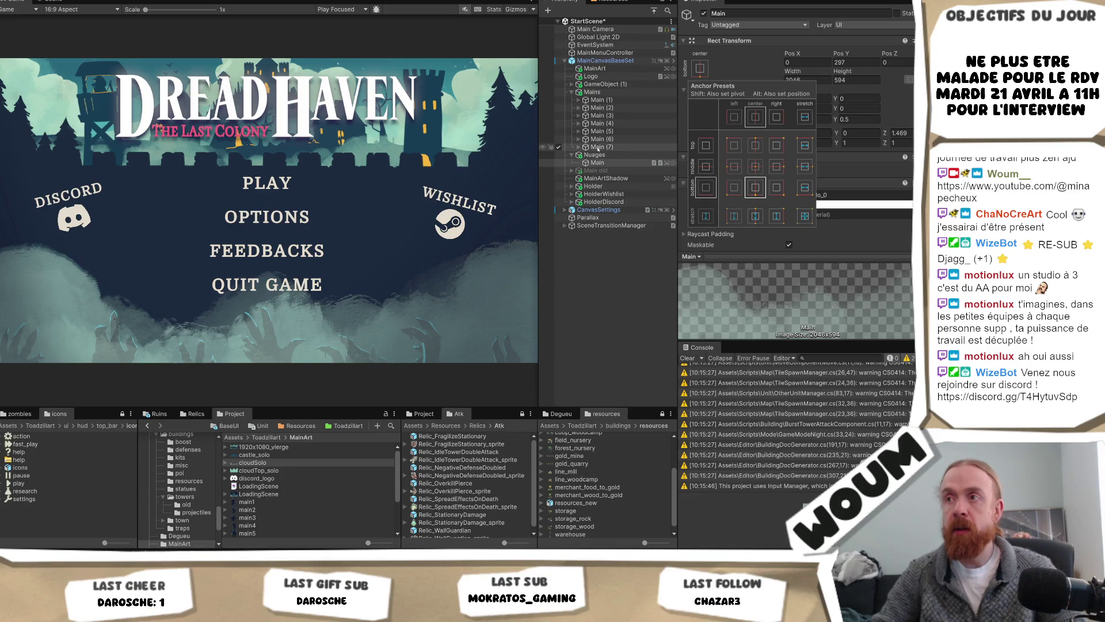
pyautogui.moveTo(595, 155)
pyautogui.mouseDown()
pyautogui.moveTo(594, 80)
pyautogui.moveTo(596, 91)
pyautogui.mouseUp()
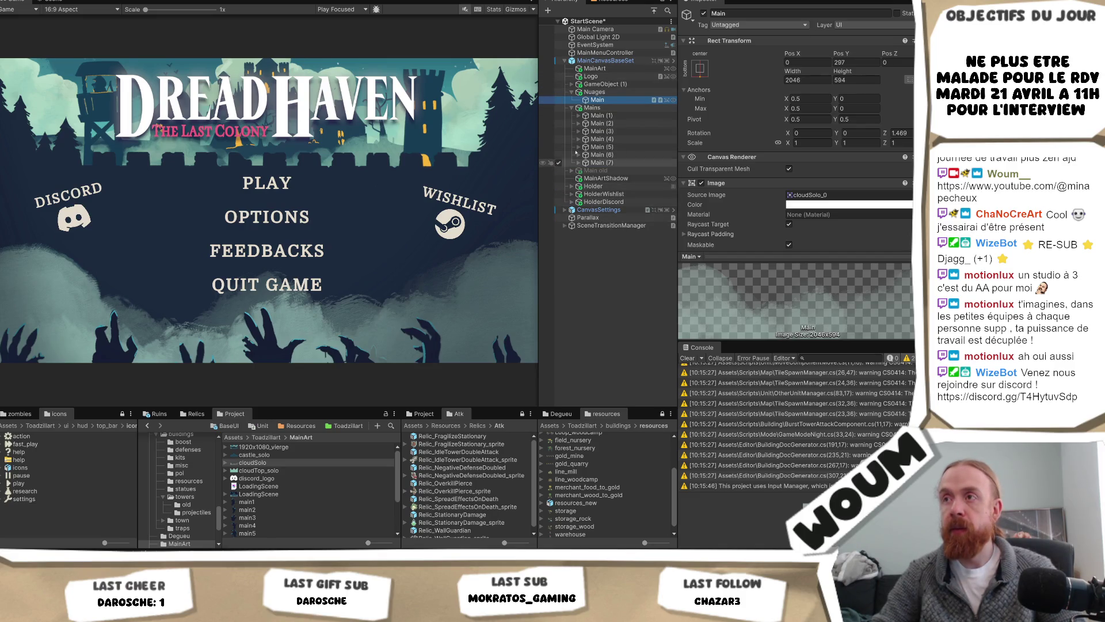
# Locate the mainArt sprite behind MainArt's Source Image and drag its file onto the Krita canvas
pyautogui.click(605, 69)
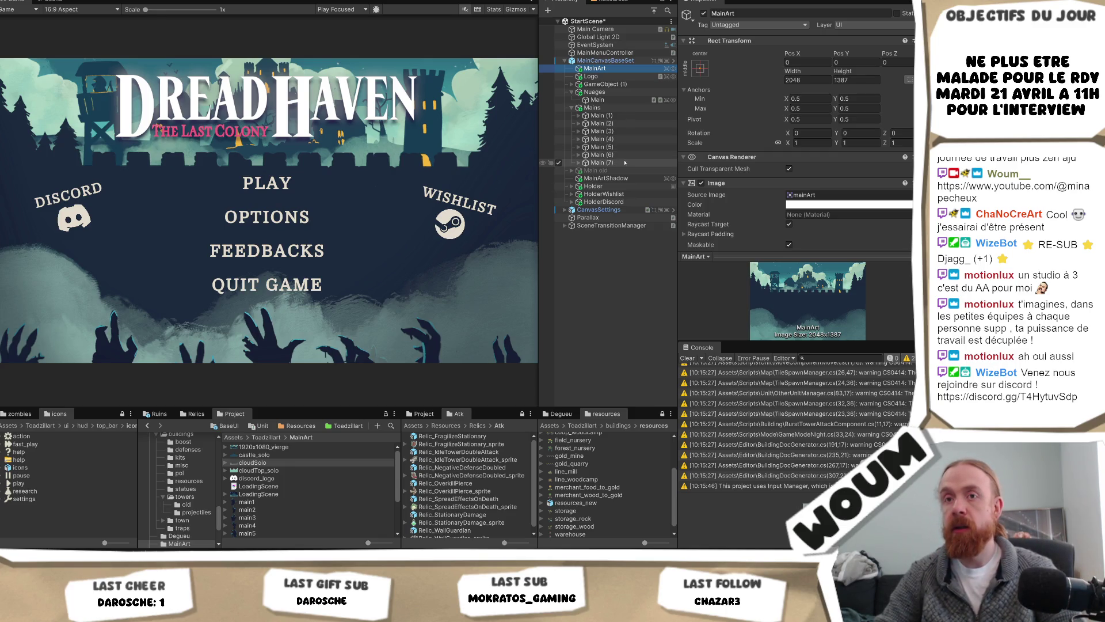
pyautogui.click(806, 194)
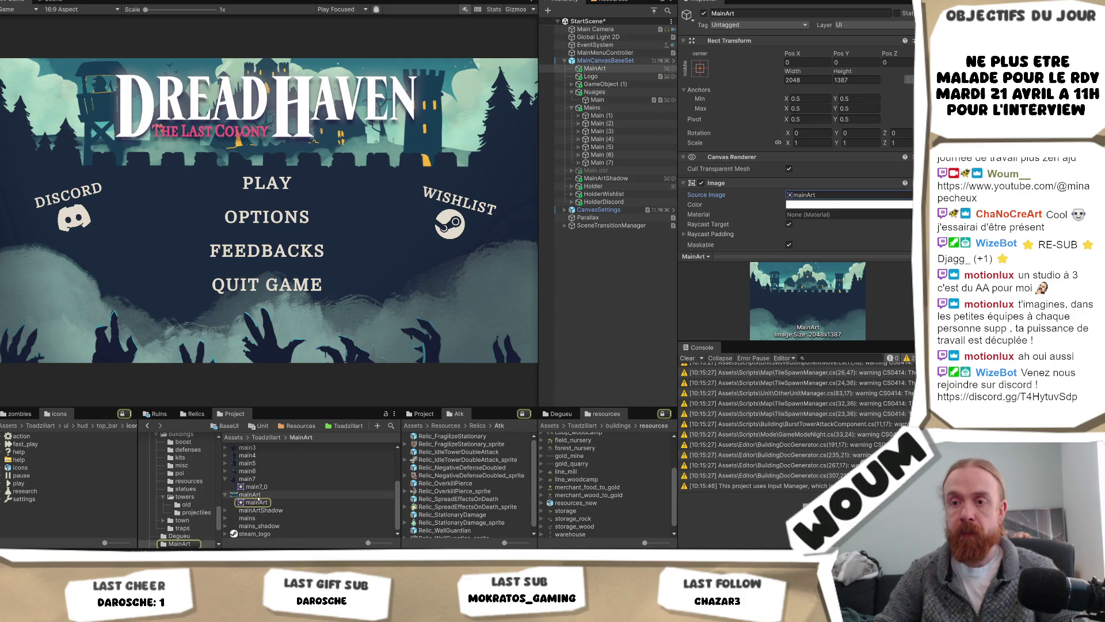
pyautogui.click(257, 502)
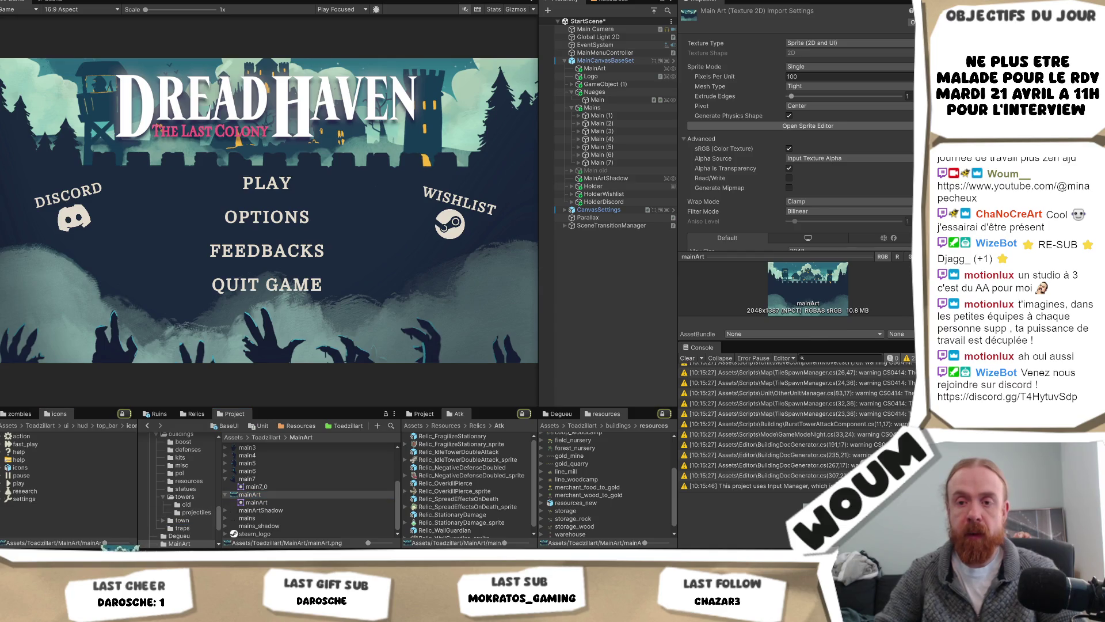
pyautogui.hotkey('alt', 'Tab')
pyautogui.moveTo(689, 77)
pyautogui.mouseDown()
pyautogui.moveTo(550, 338)
pyautogui.moveTo(414, 272)
pyautogui.moveTo(516, 114)
pyautogui.mouseUp()
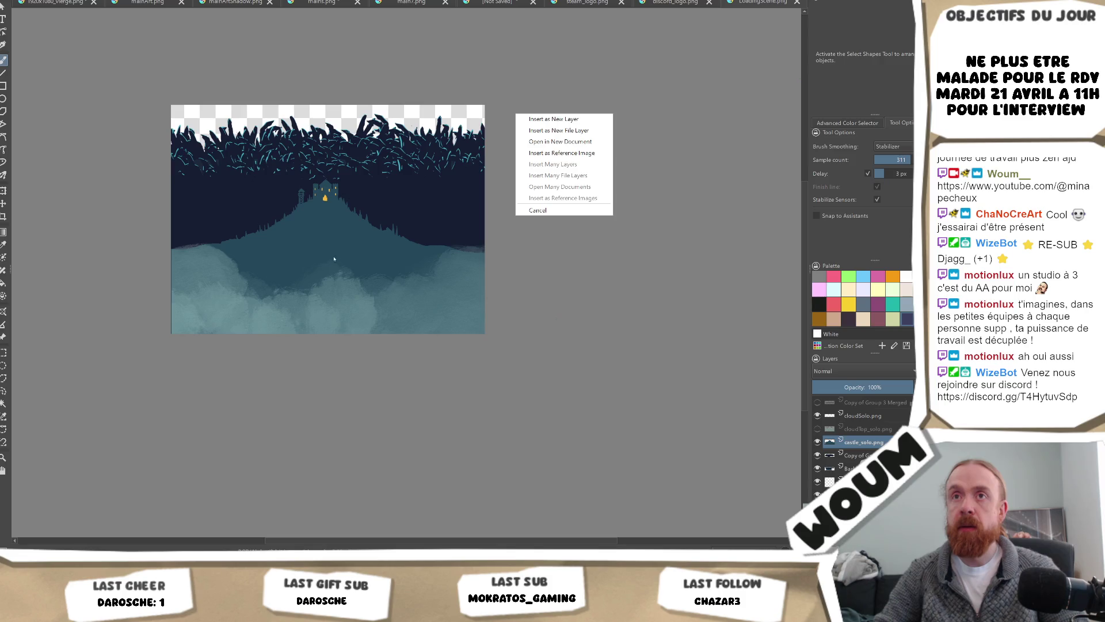
# Dismiss the drop menu and save the LoadingScene artwork over the existing LoadingScene.kra
pyautogui.click(516, 70)
pyautogui.click(158, 3)
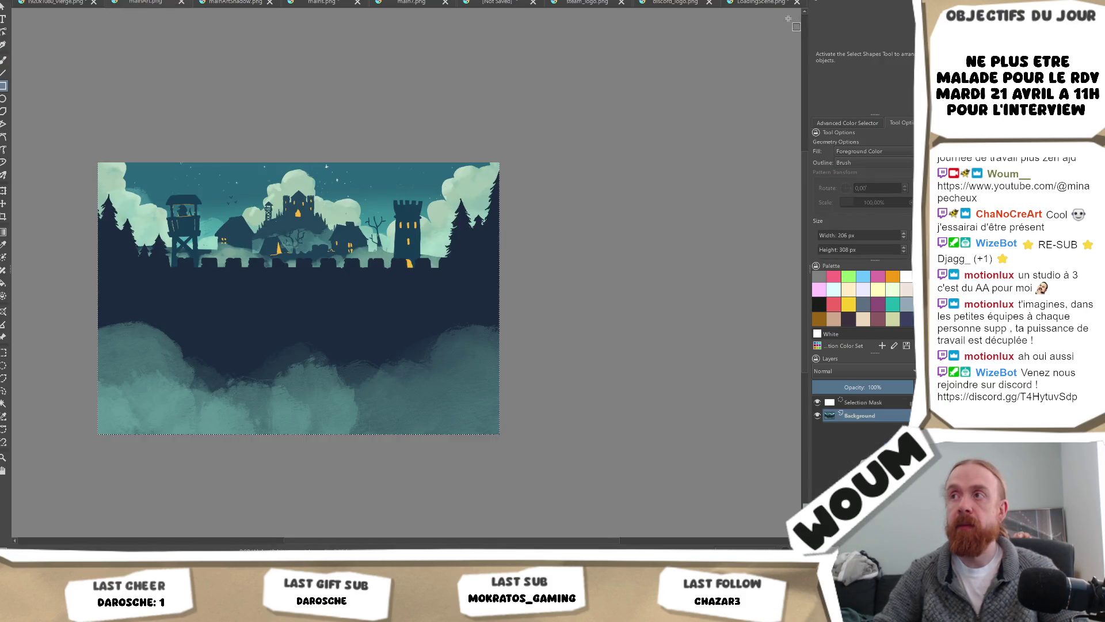
pyautogui.click(754, 2)
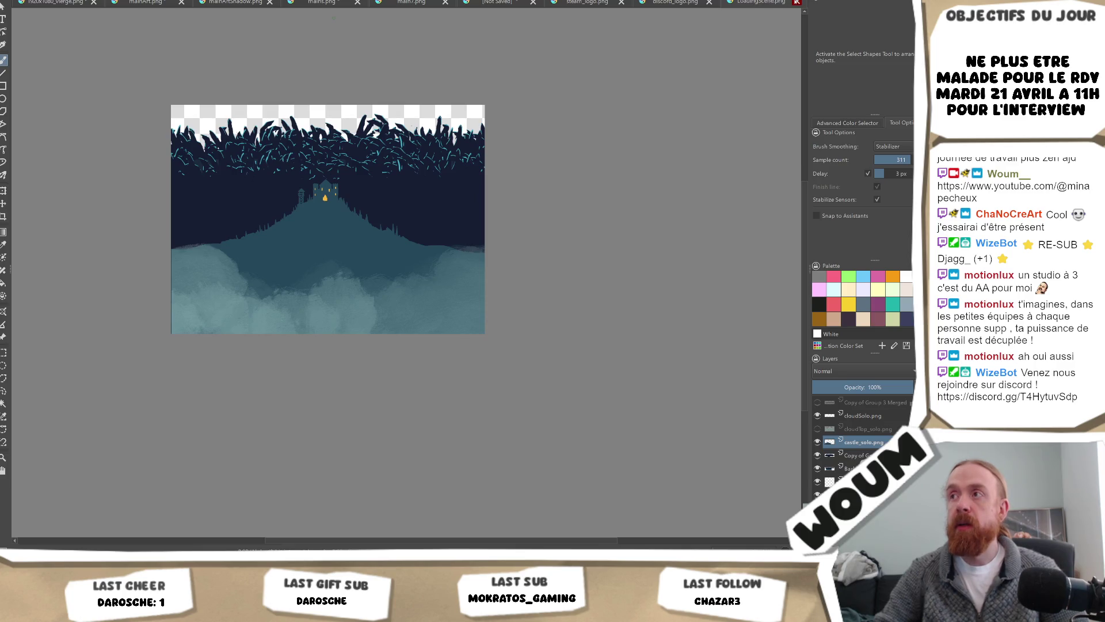
pyautogui.hotkey('alt', 'f')
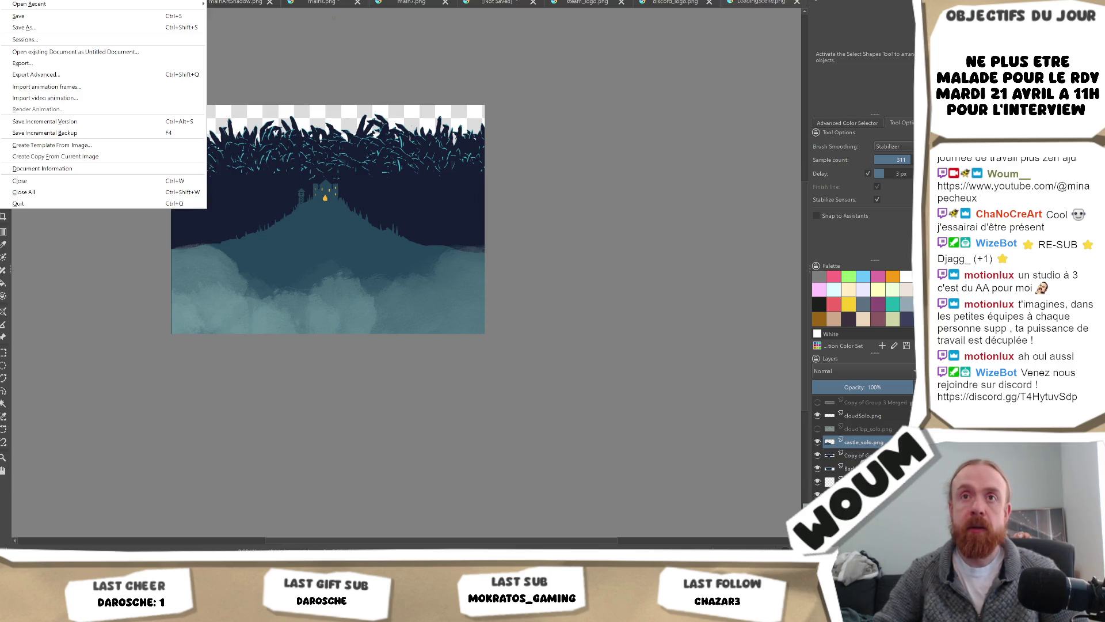
pyautogui.click(226, 64)
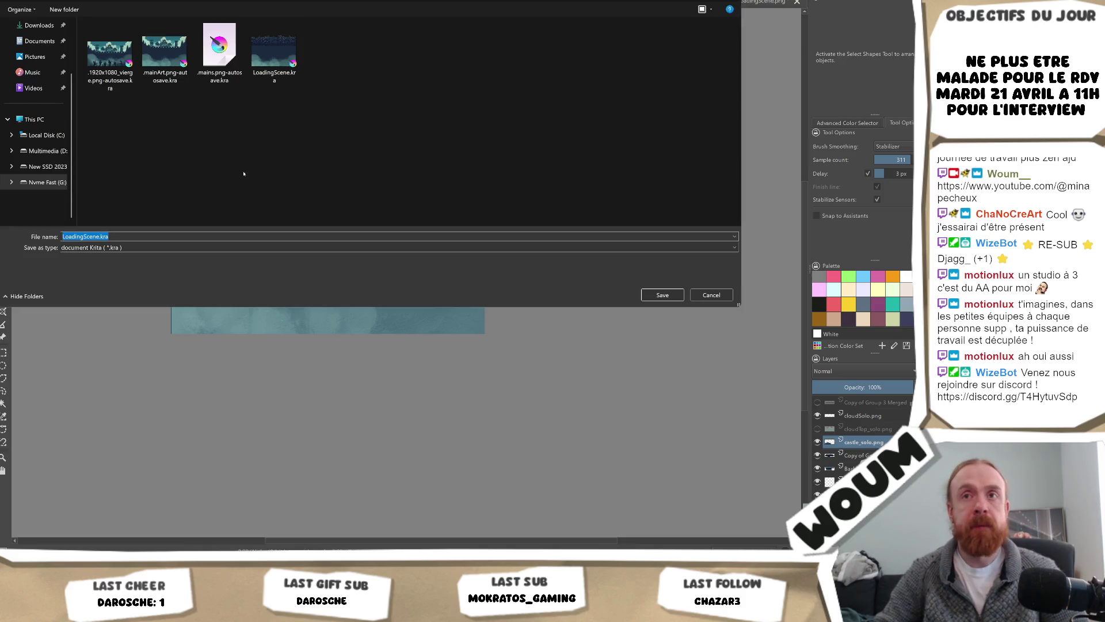
pyautogui.press('Return')
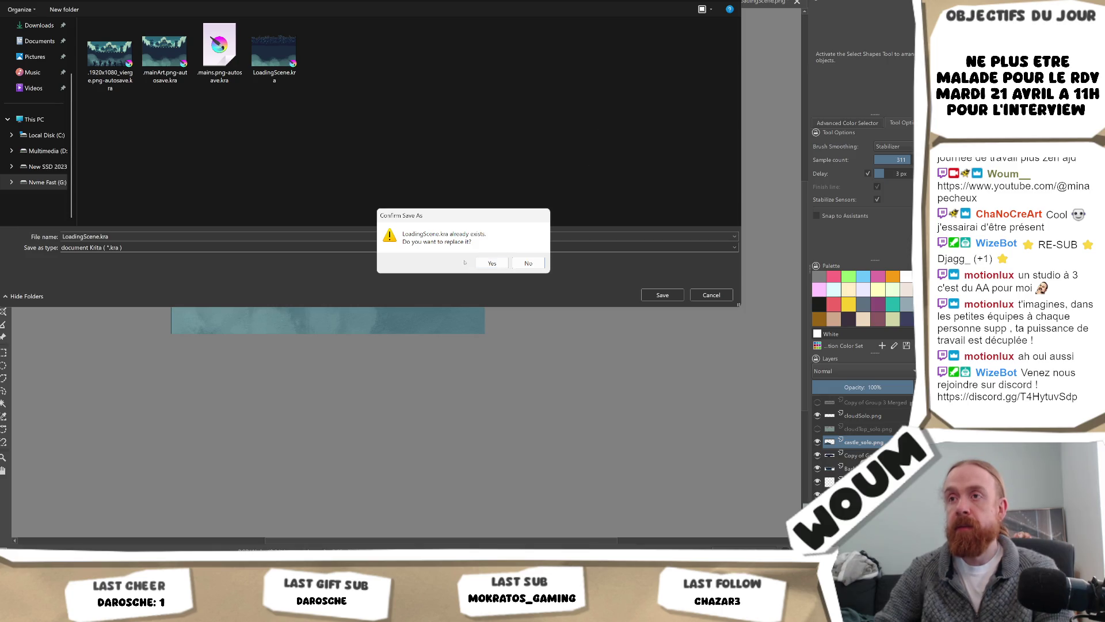
pyautogui.click(480, 263)
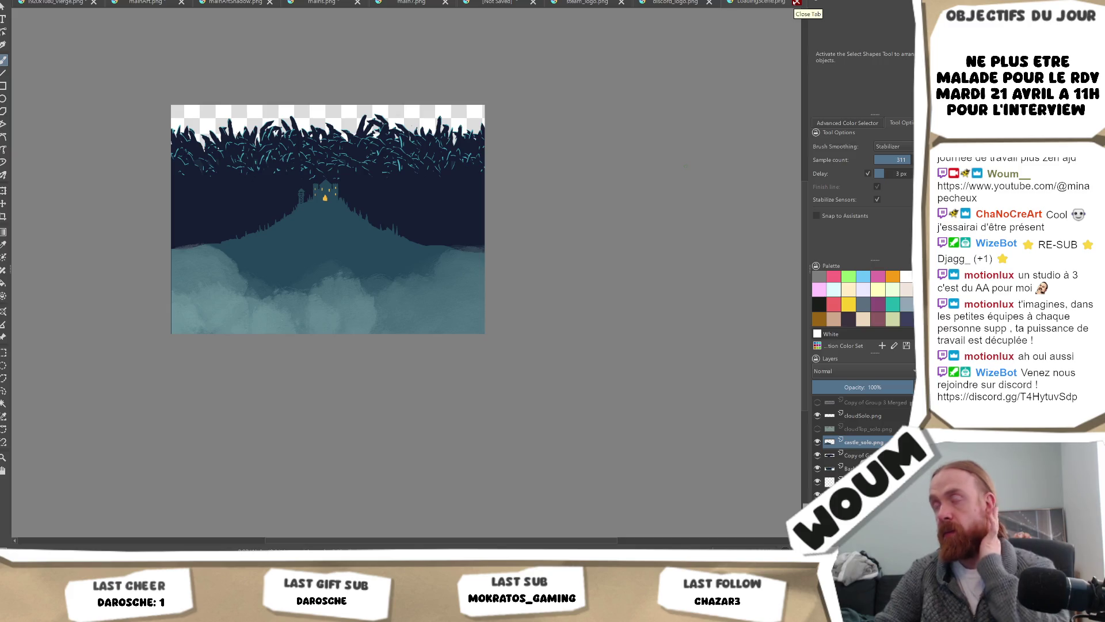
# Close LoadingScene.png without saving and outline a rectangle over the lower castle canvas
pyautogui.click(797, 2)
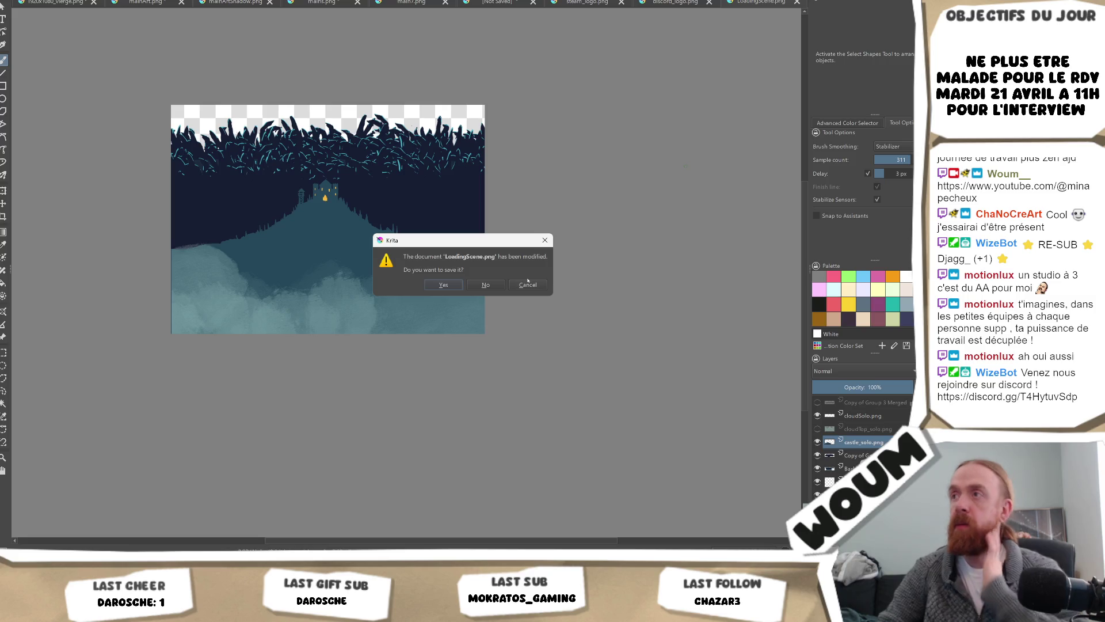
pyautogui.click(486, 285)
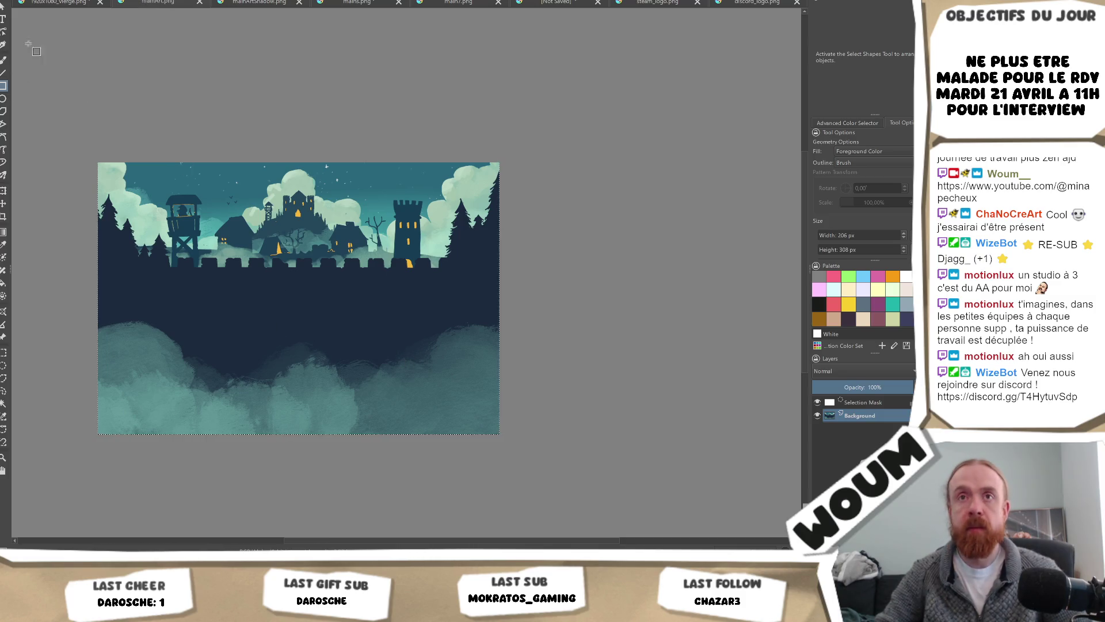
pyautogui.moveTo(94, 322)
pyautogui.mouseDown()
pyautogui.moveTo(403, 399)
pyautogui.moveTo(634, 489)
pyautogui.moveTo(709, 535)
pyautogui.mouseUp()
# Draw a darkest-blue filled rectangle across the lower canvas, undoing the cleared layer and lighter teal attempt
pyautogui.press('Delete')
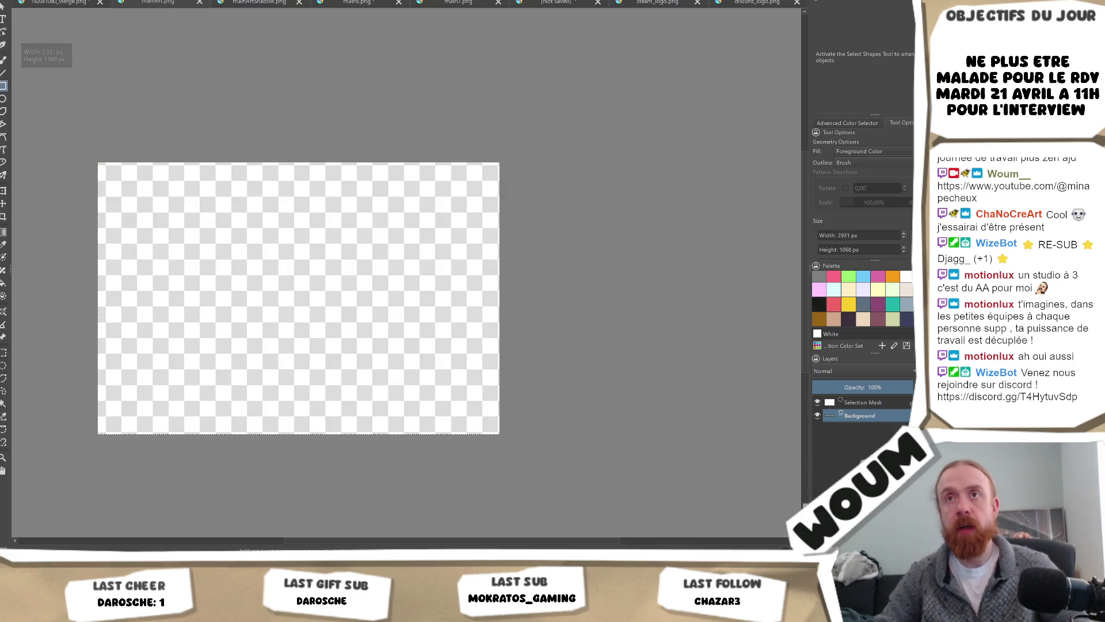
pyautogui.hotkey('ctrl', 'z')
pyautogui.click(849, 318)
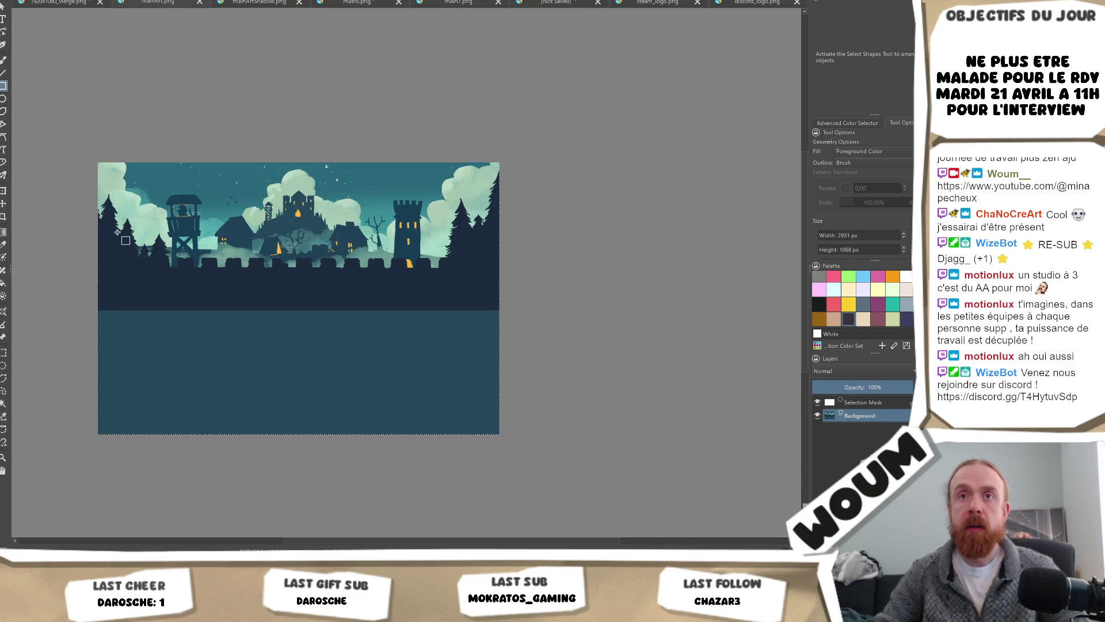
pyautogui.moveTo(65, 304)
pyautogui.mouseDown()
pyautogui.moveTo(730, 502)
pyautogui.moveTo(723, 510)
pyautogui.mouseUp()
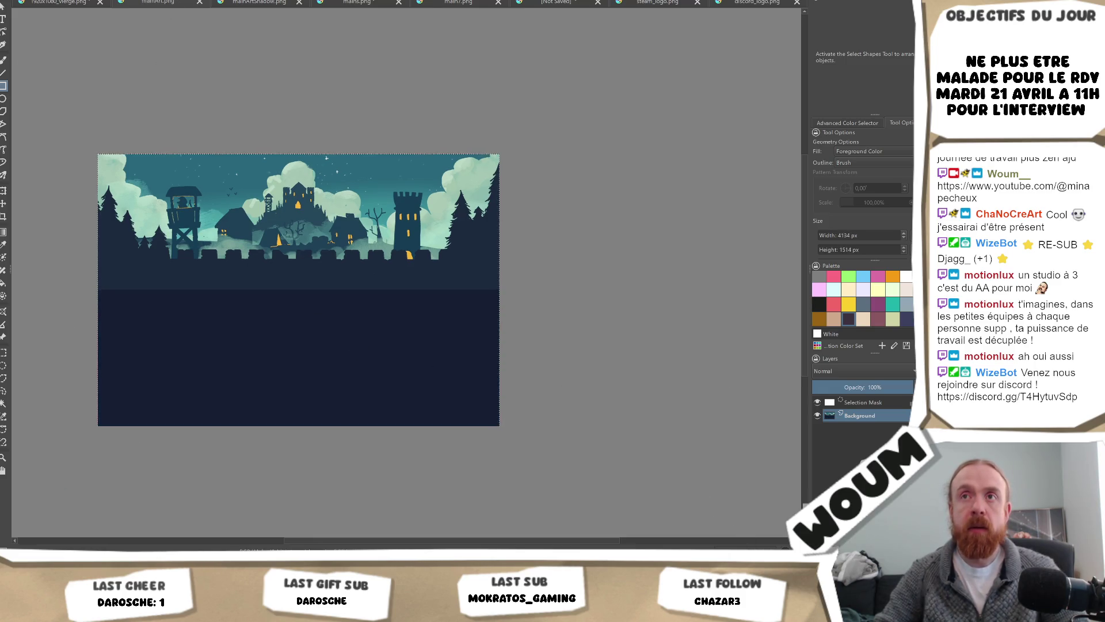
pyautogui.click(906, 318)
pyautogui.moveTo(79, 275); pyautogui.dragTo(646, 474)
pyautogui.hotkey('ctrl', 'z')
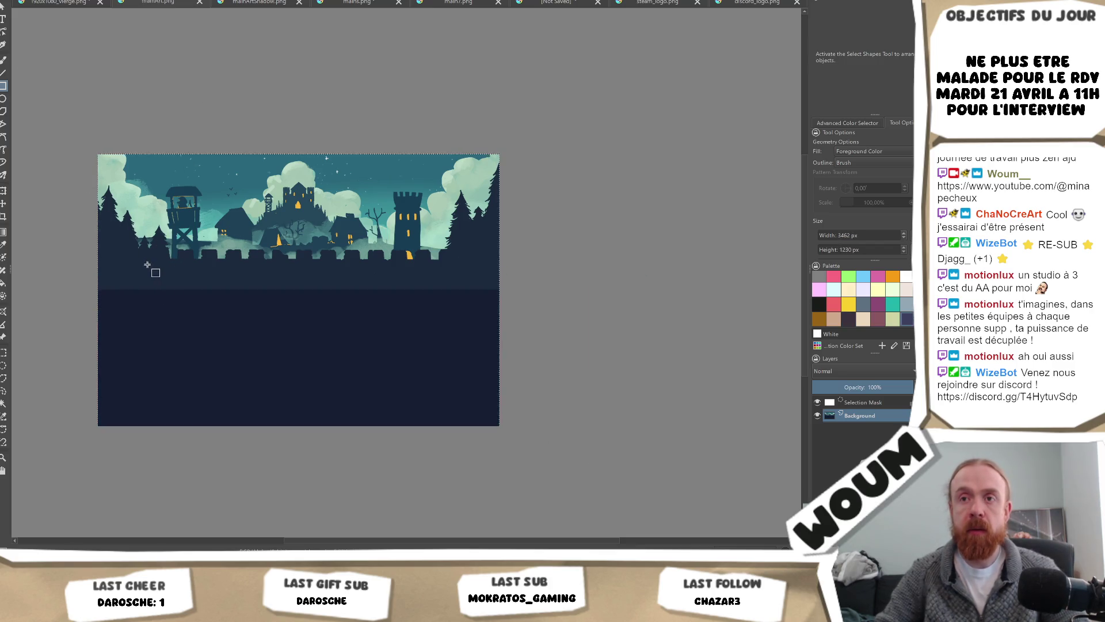
pyautogui.moveTo(80, 280); pyautogui.dragTo(570, 453)
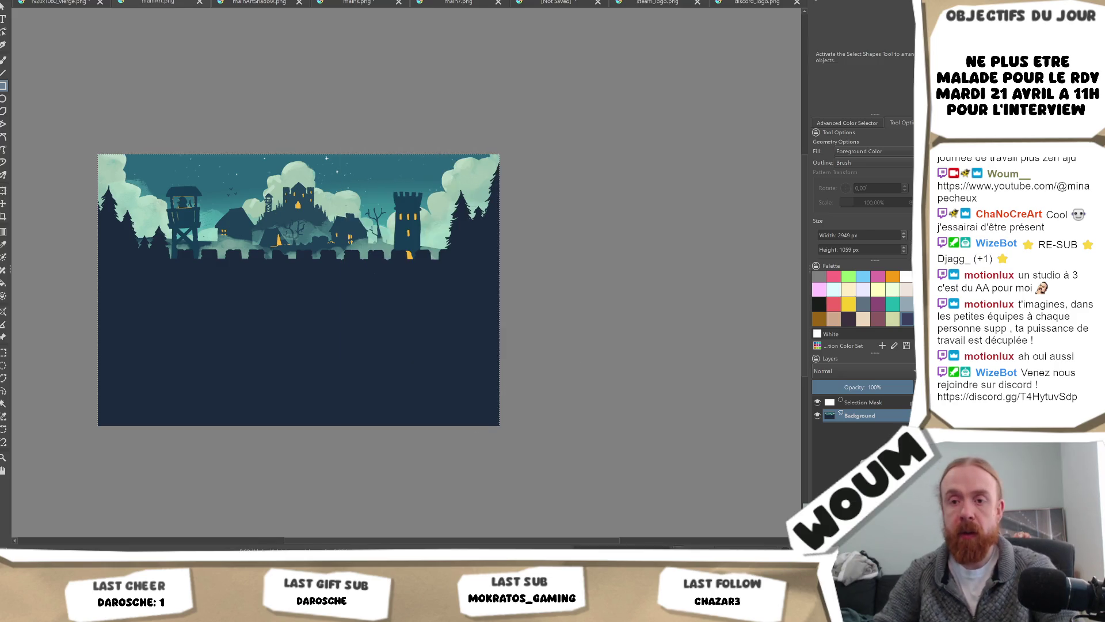
pyautogui.hotkey('alt', 'Tab')
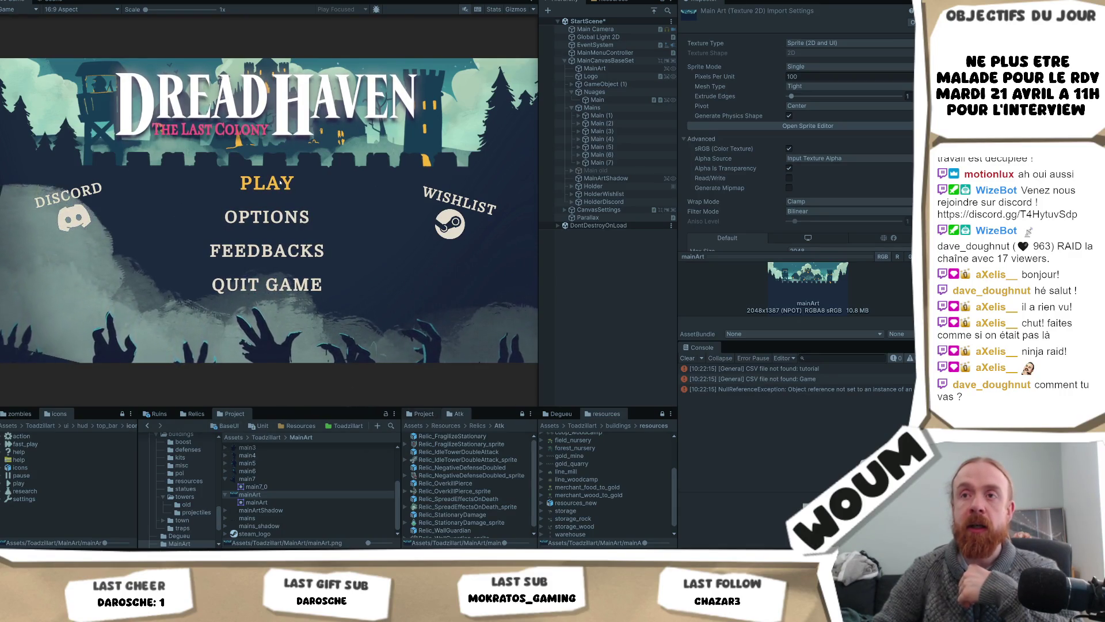
# Click PLAY on the DreadHaven main menu to load the testmap scene
pyautogui.click(354, 173)
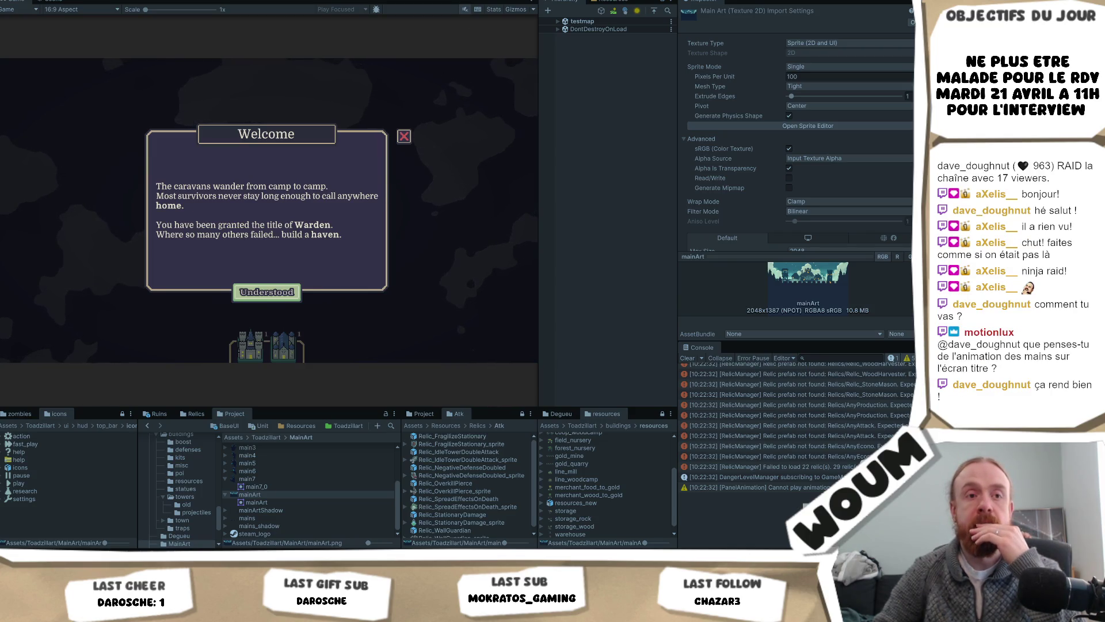
# Exit play mode and select the Nuages object in the Hierarchy
pyautogui.hotkey('ctrl', 'p')
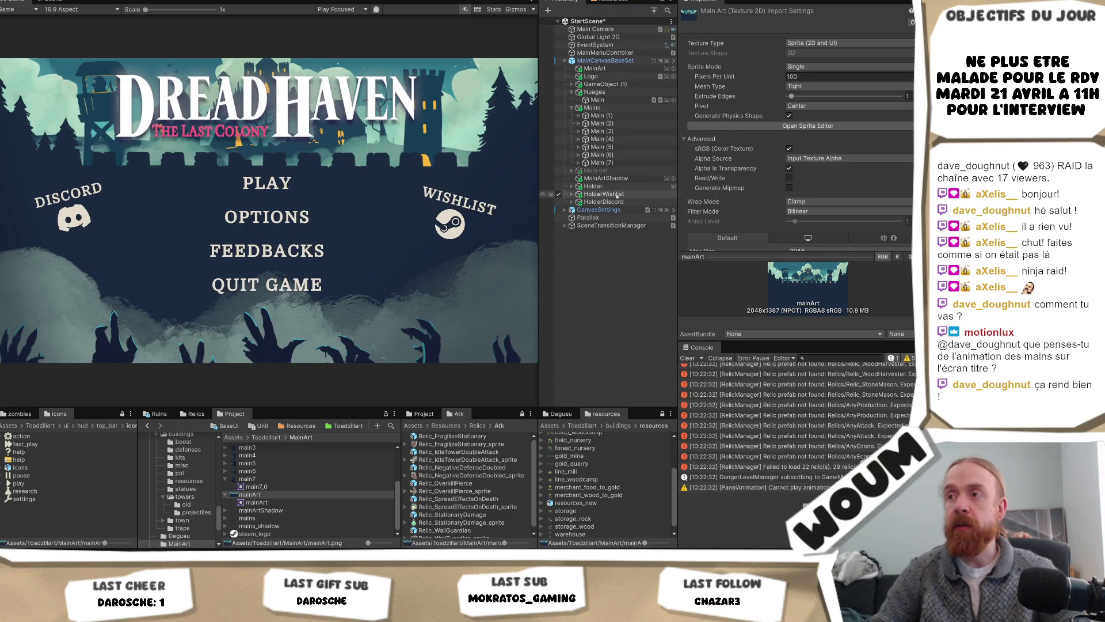
pyautogui.click(606, 92)
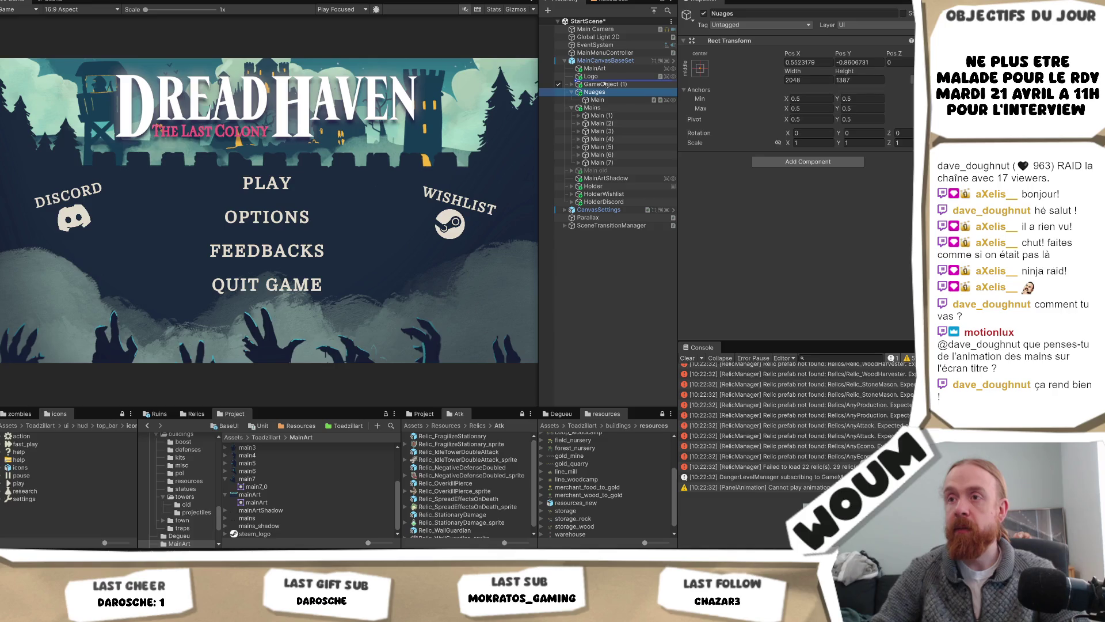
# Move Nuages above GameObject (1), hide the Nuages layer, and maximize the Game view
pyautogui.moveTo(604, 84); pyautogui.dragTo(604, 83)
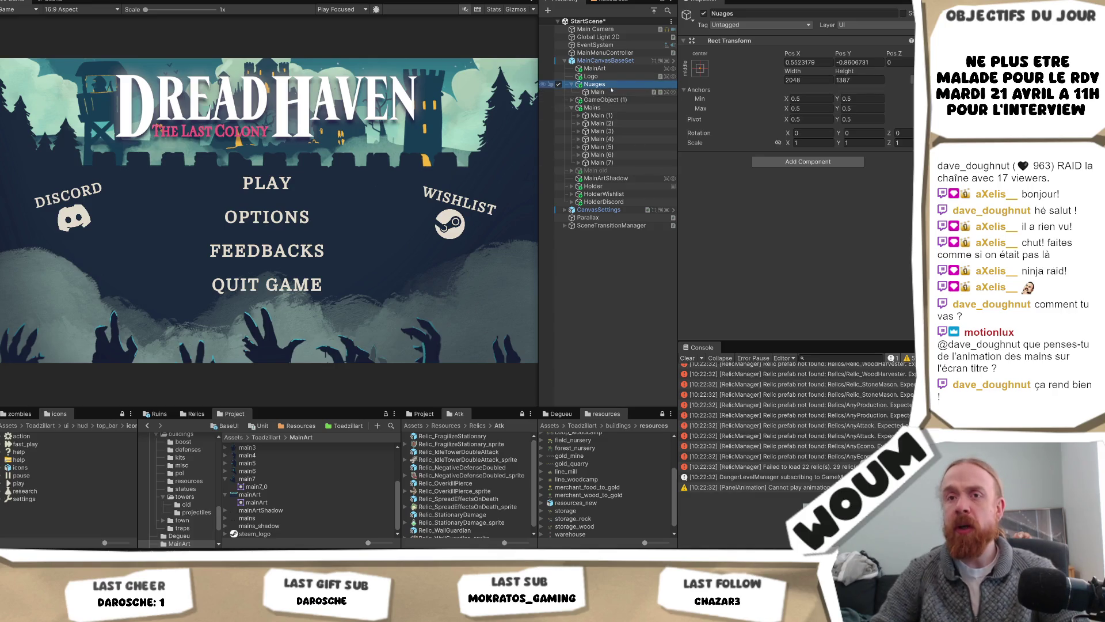
pyautogui.moveTo(120, 550)
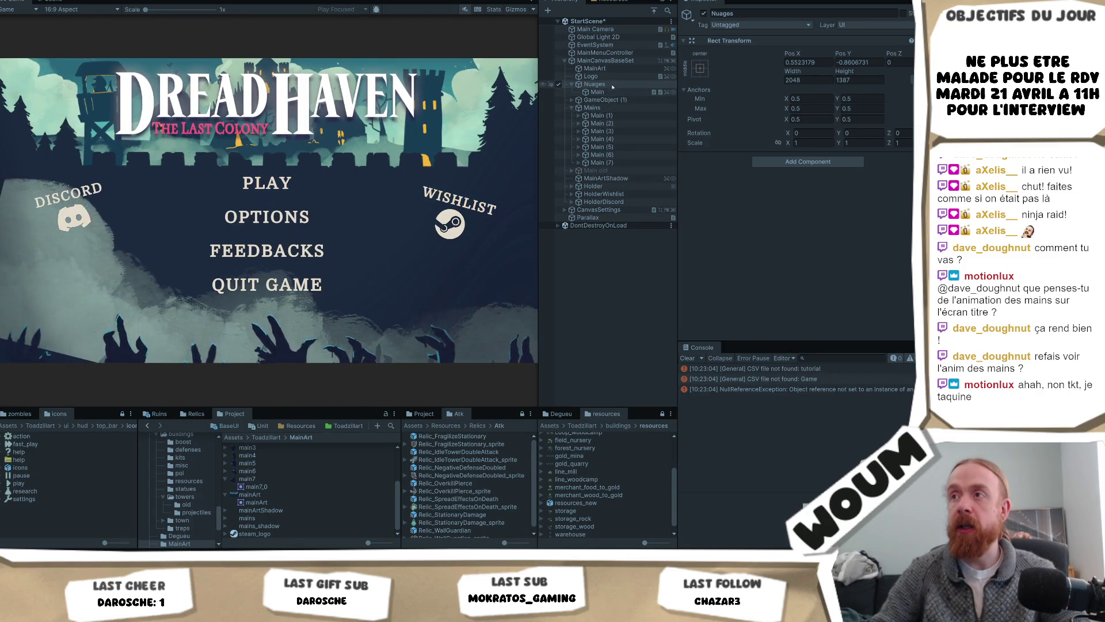
pyautogui.click(704, 14)
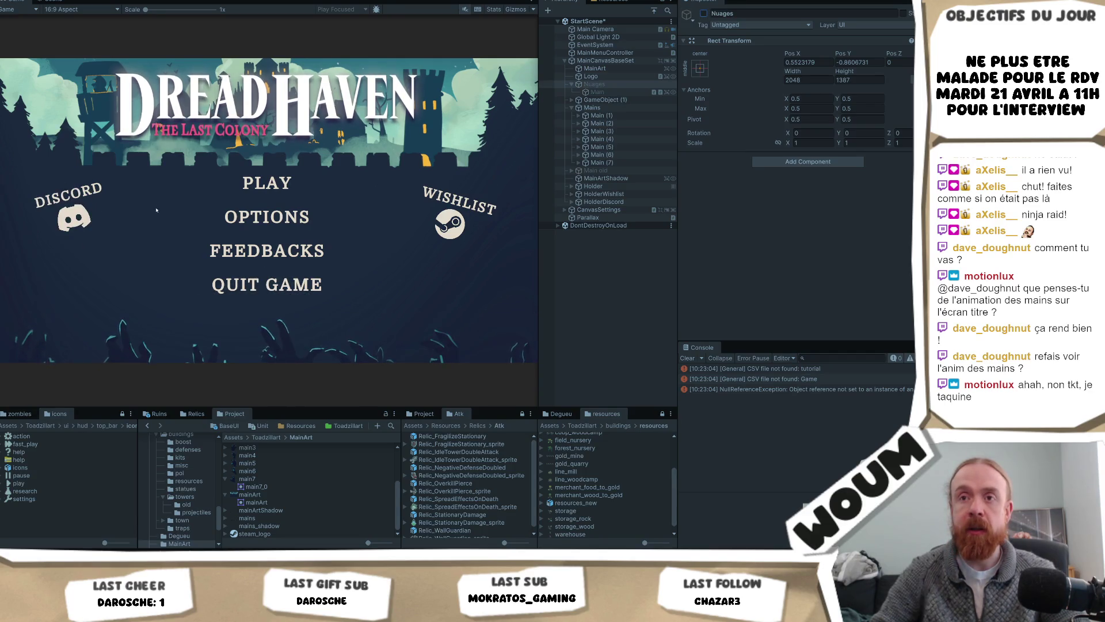
pyautogui.rightClick(15, 1)
pyautogui.click(40, 8)
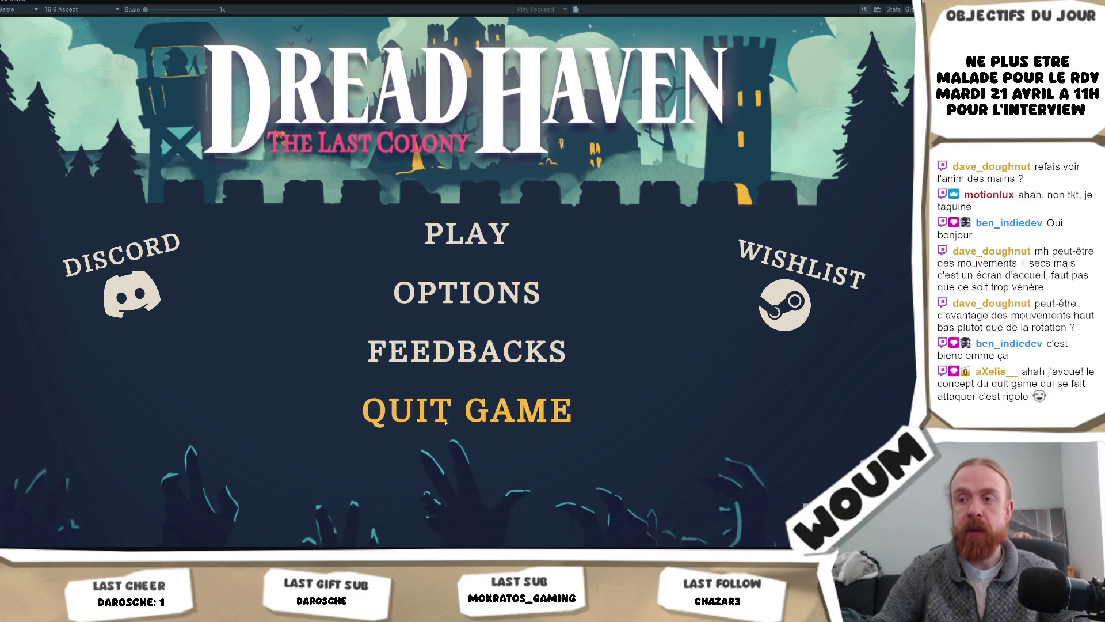
# Restore the Game view to normal size, then open and close the OPTIONS settings panel
pyautogui.rightClick(17, 1)
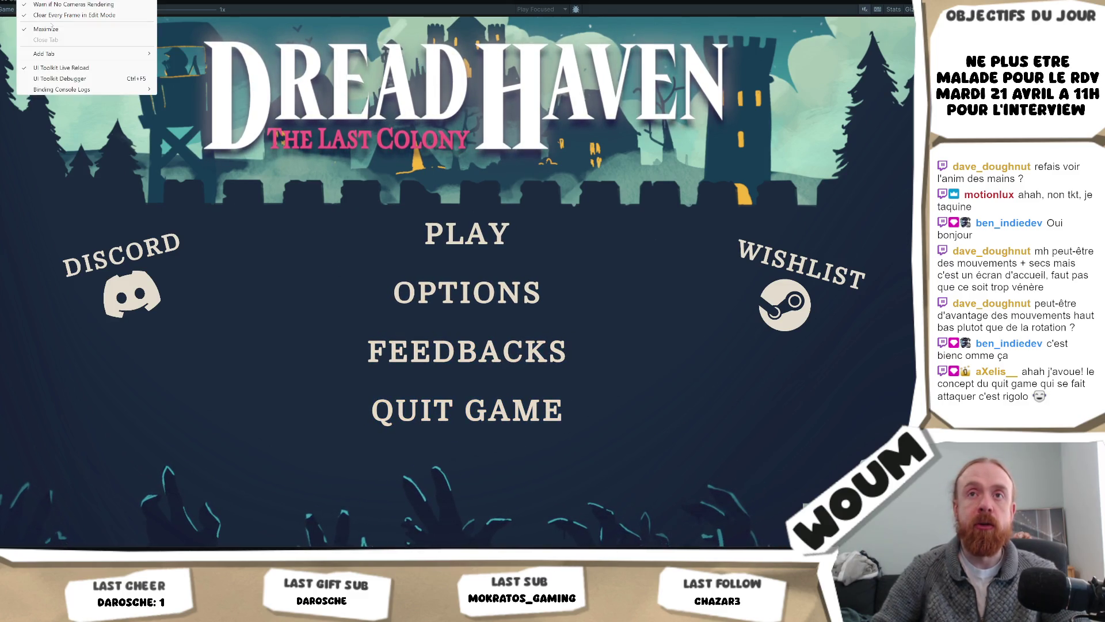
pyautogui.click(46, 29)
pyautogui.click(197, 215)
pyautogui.click(412, 188)
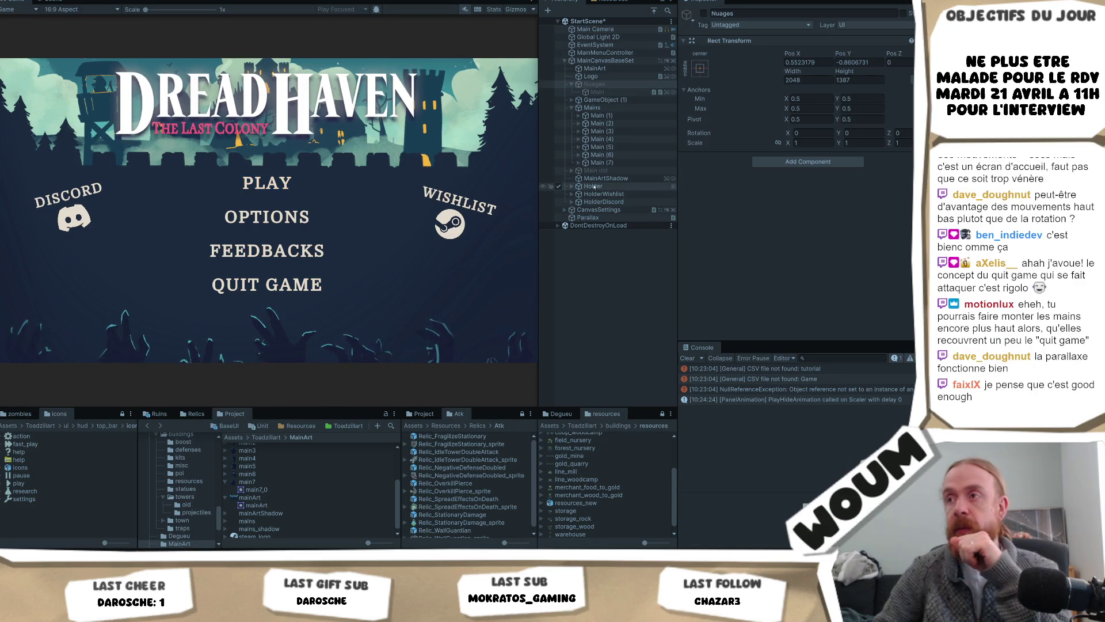
# Re-enable Nuages, stop play mode, and select its Main cloud image
pyautogui.click(704, 13)
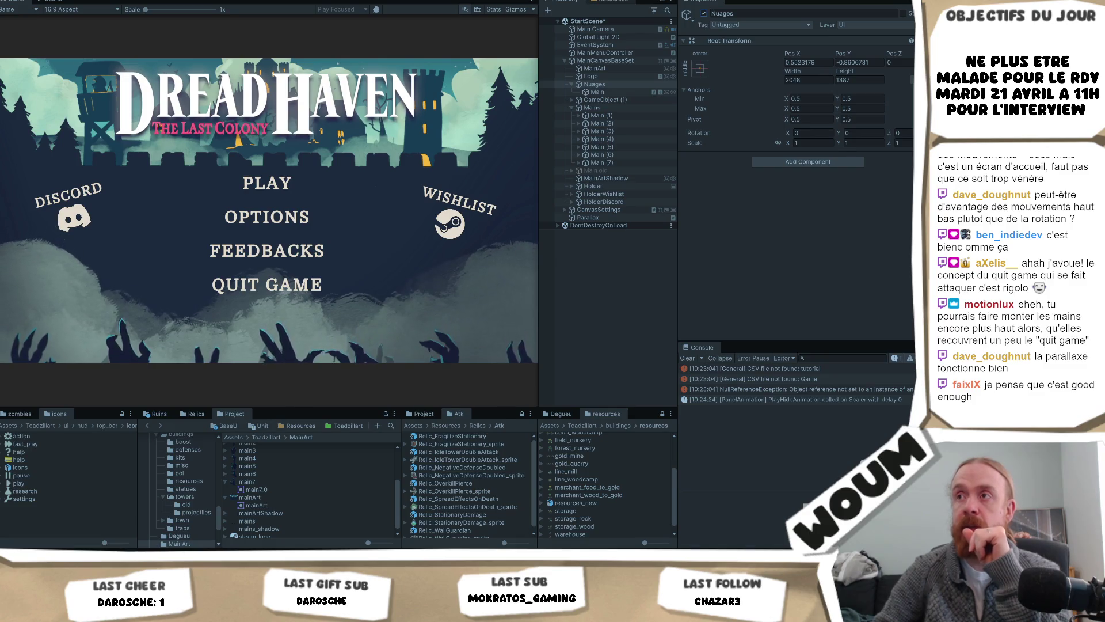
pyautogui.hotkey('ctrl', 'p')
pyautogui.click(601, 92)
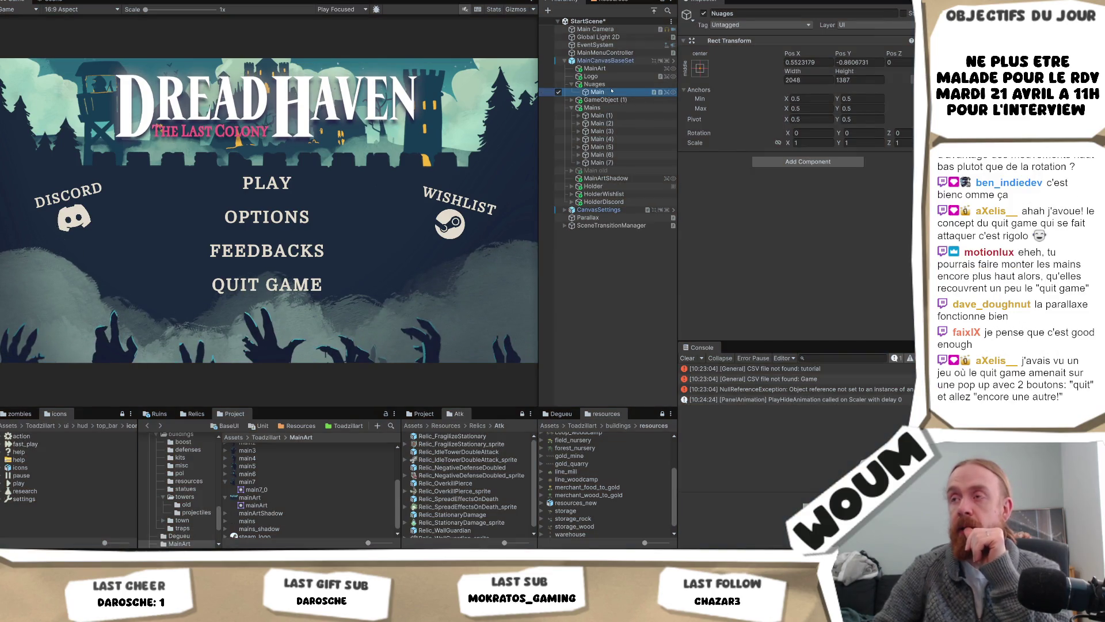
# Remove the duplicate and then the remaining DOTween Animation component in the Inspector
pyautogui.rightClick(832, 187)
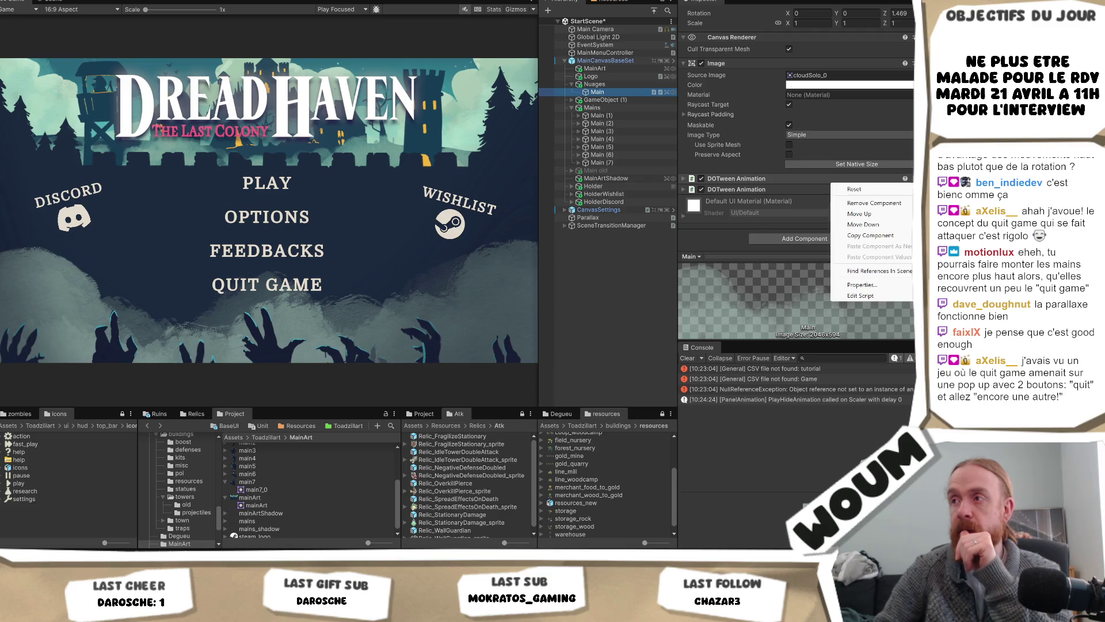
pyautogui.click(875, 203)
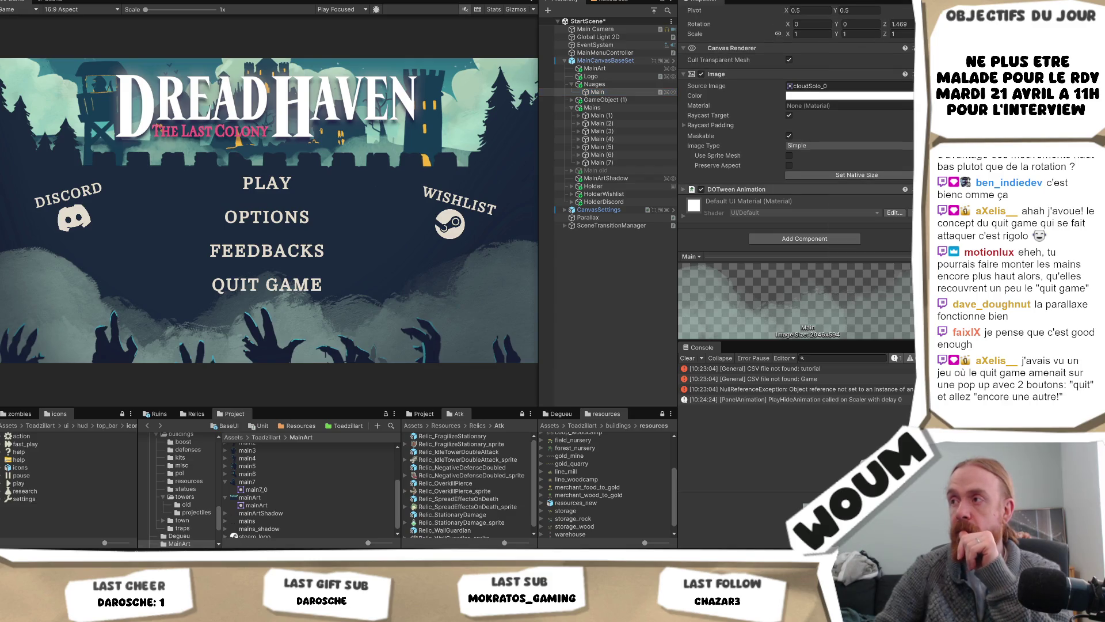
pyautogui.rightClick(835, 189)
pyautogui.click(872, 213)
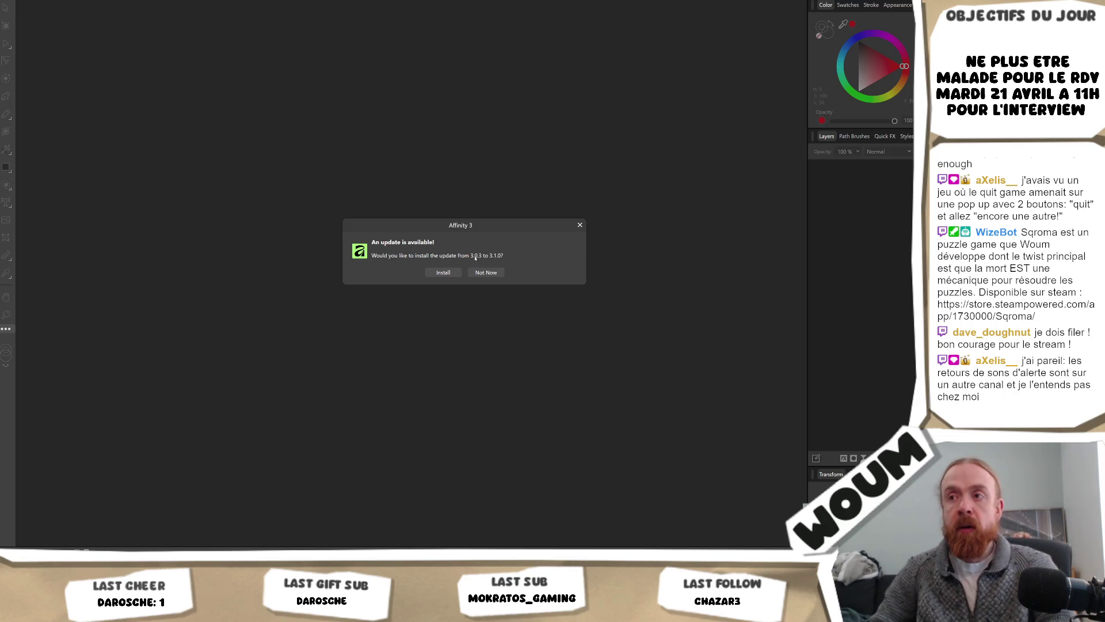
# Decline the Affinity update and close the legacy-document warning, then go back to Unity
pyautogui.click(485, 272)
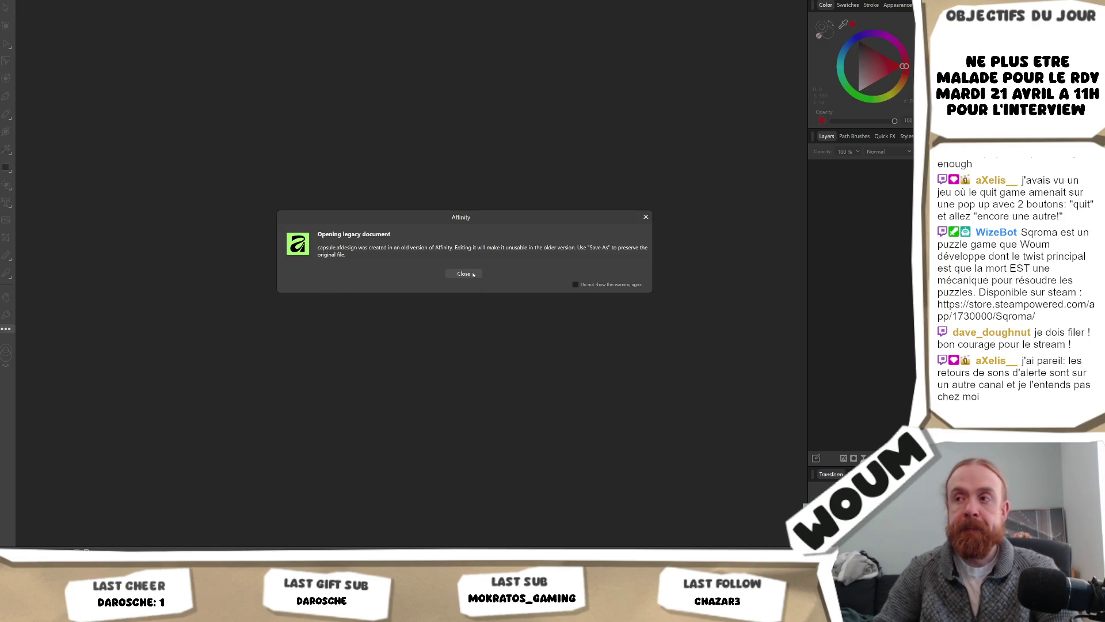
pyautogui.click(472, 274)
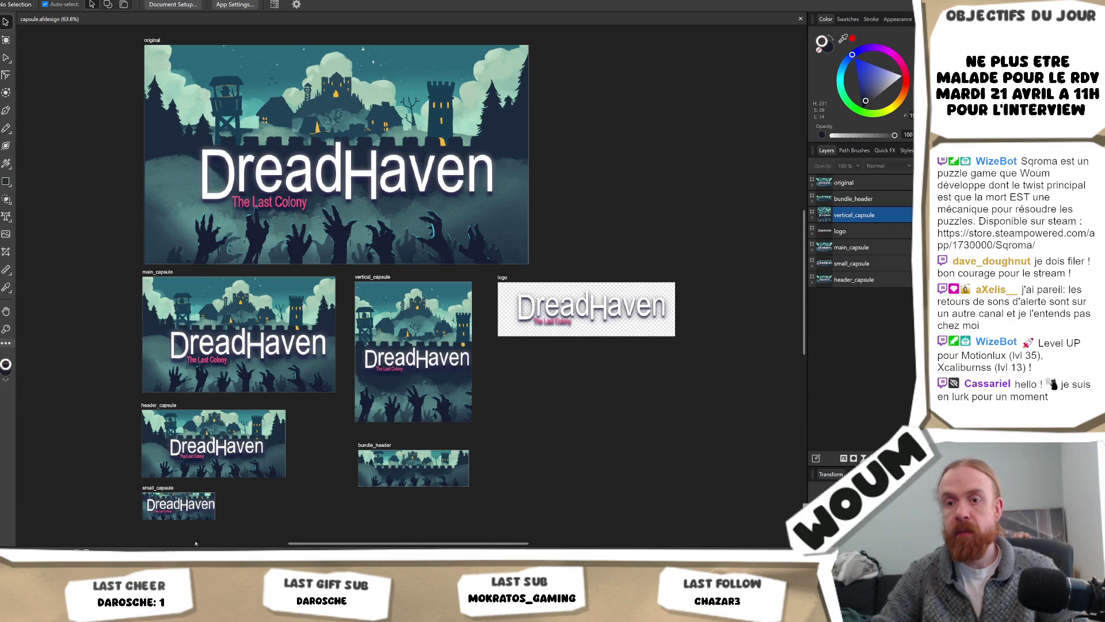
pyautogui.hotkey('alt', 'Tab')
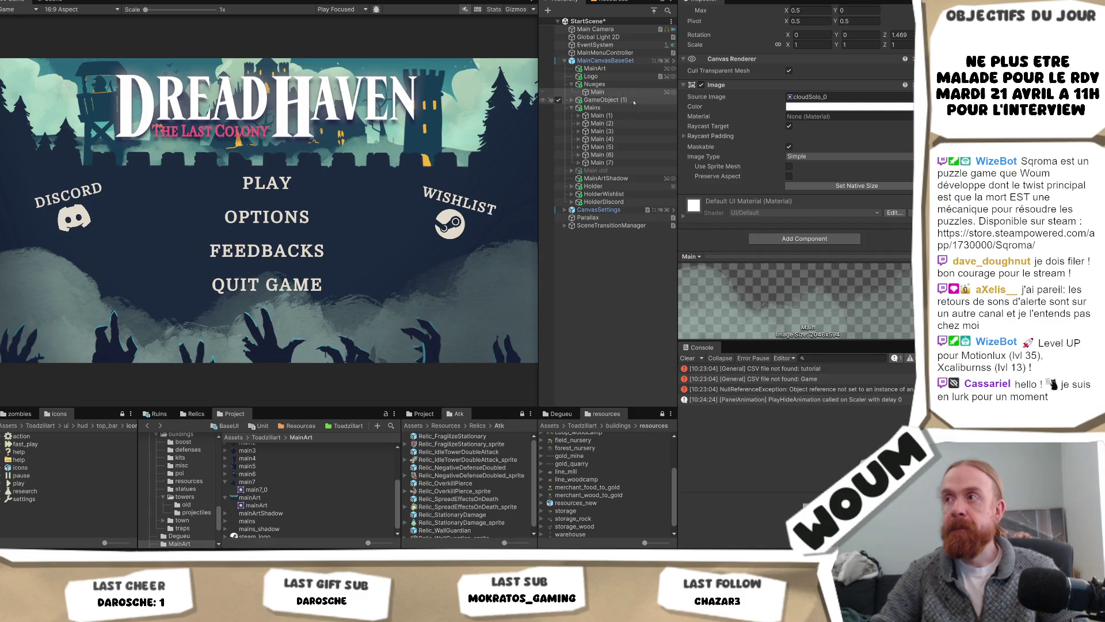
pyautogui.hotkey('alt', 'Tab')
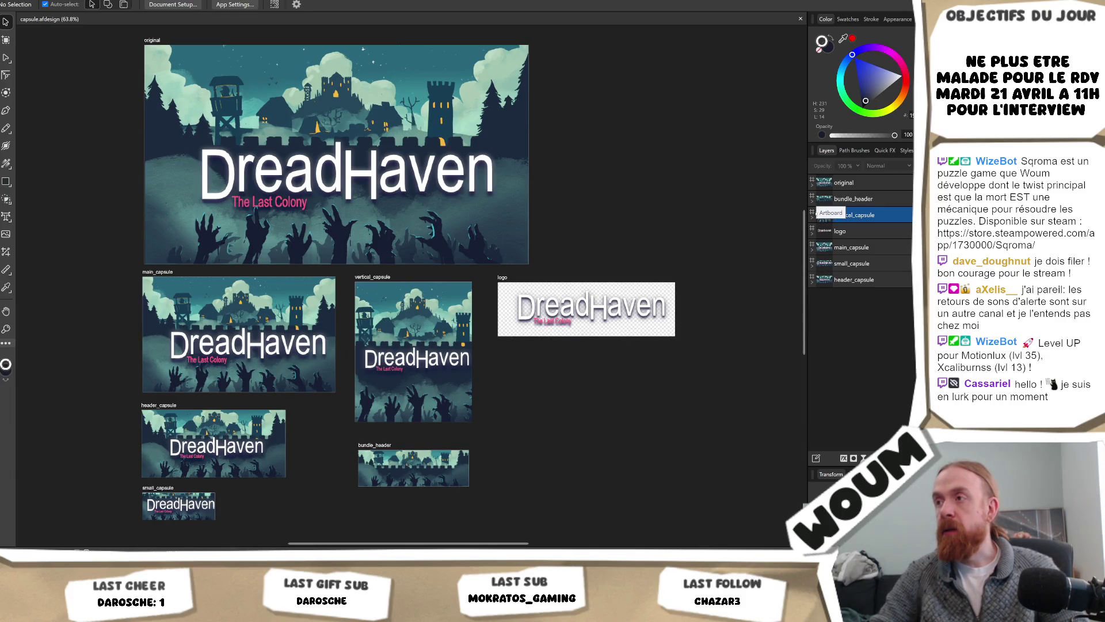
# Expand the original artboard's layers, hide the title layer, and list the background group's children
pyautogui.click(813, 183)
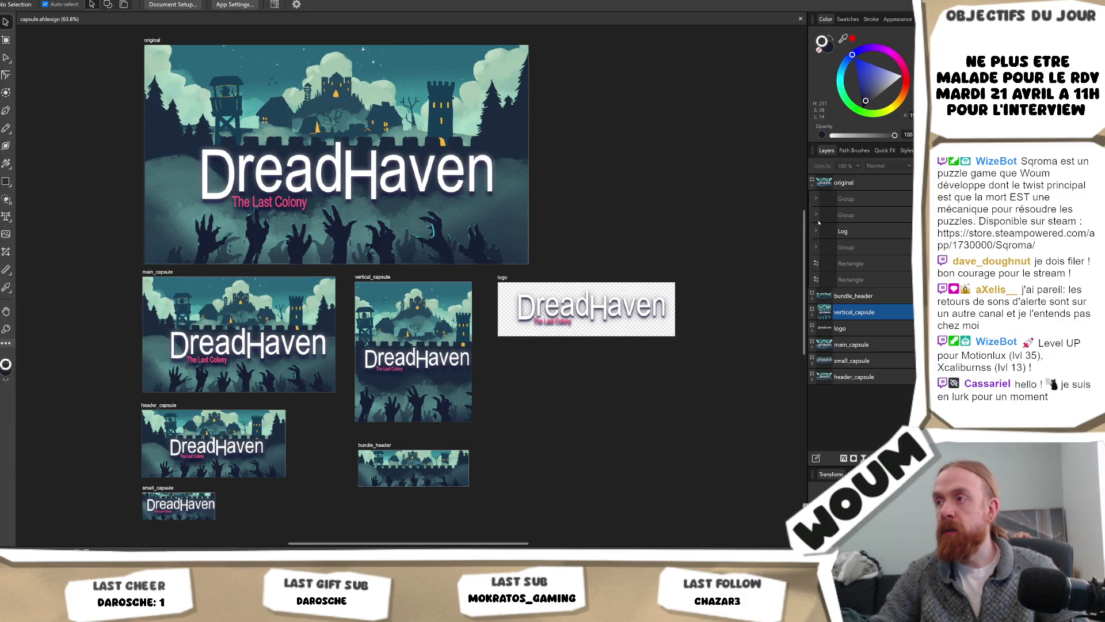
pyautogui.click(910, 247)
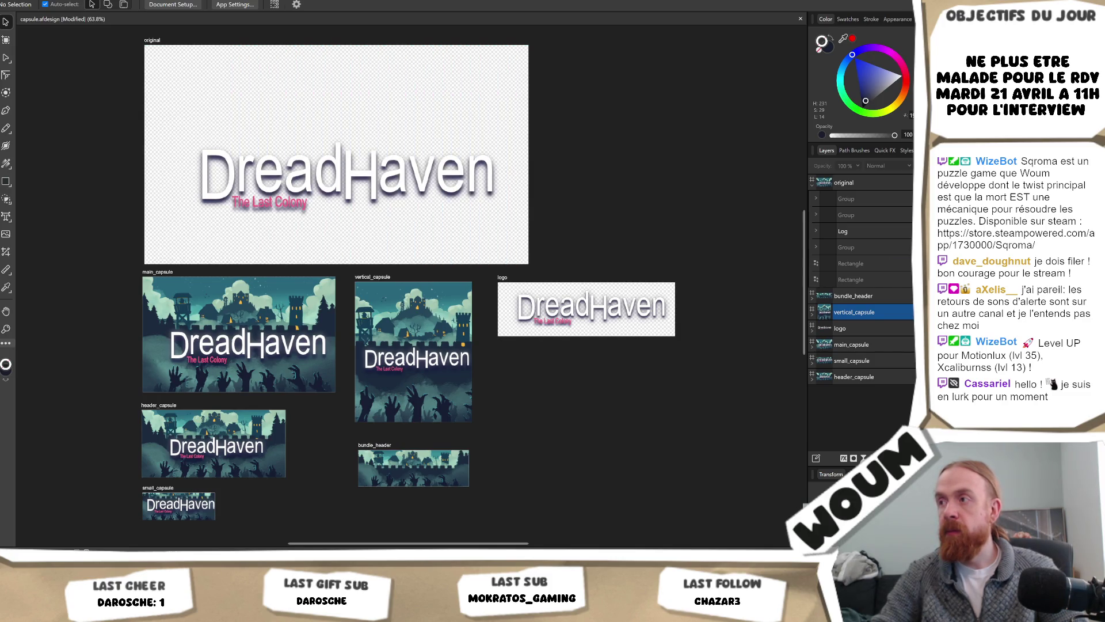
pyautogui.click(909, 247)
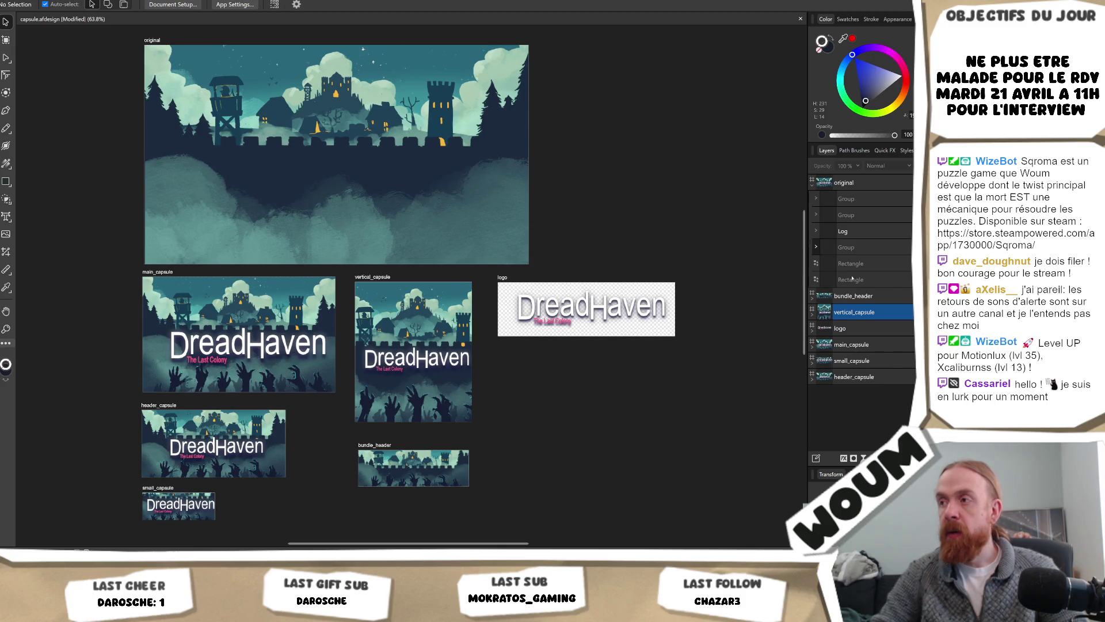
pyautogui.click(816, 247)
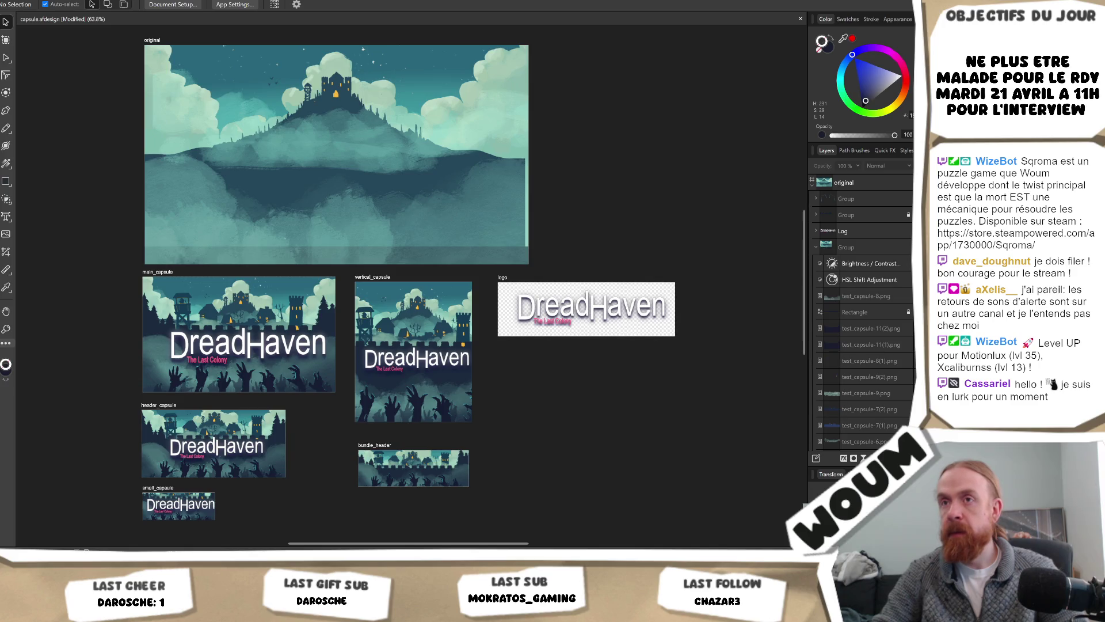
pyautogui.scroll(-2, 864, 311)
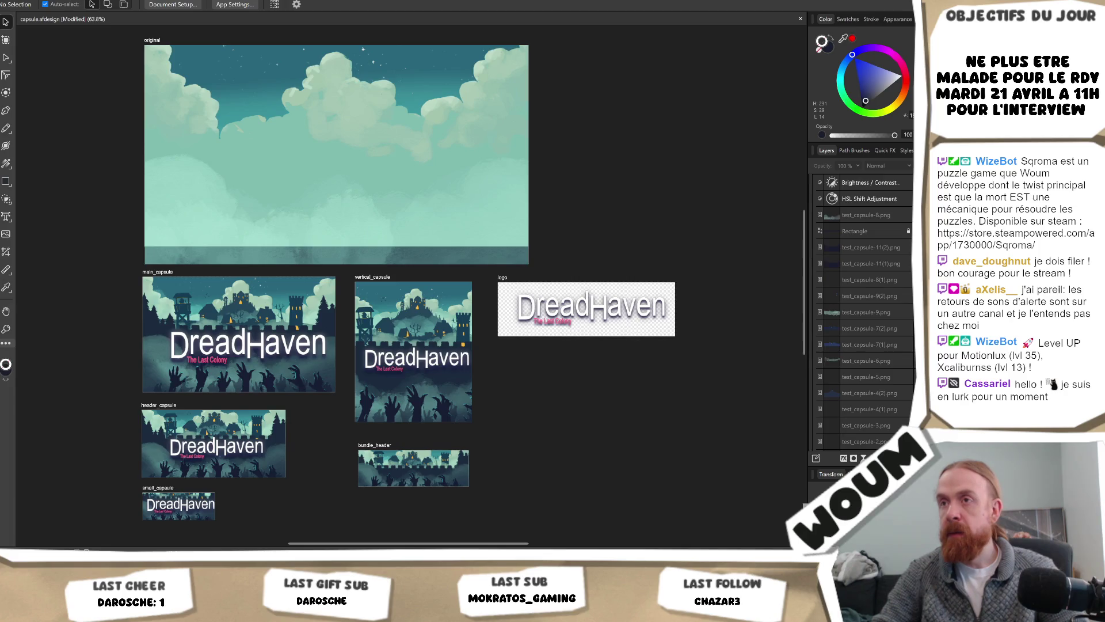
# Among the test_capsule image layers, hide the castle-wall and fog silhouette layer
pyautogui.scroll(-2, 864, 311)
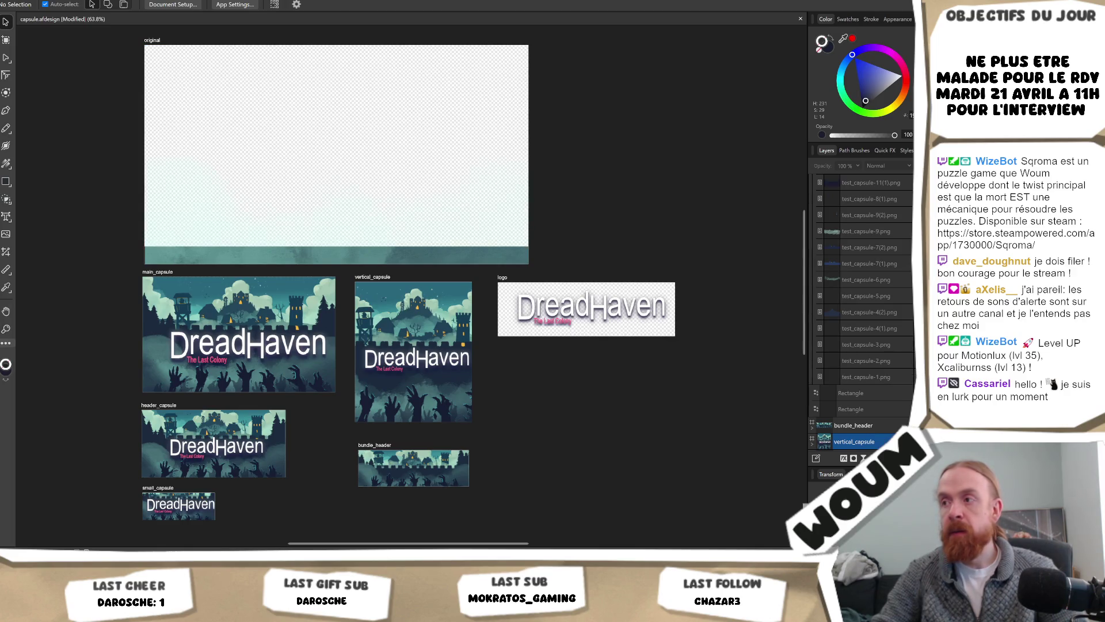
pyautogui.scroll(4, 863, 311)
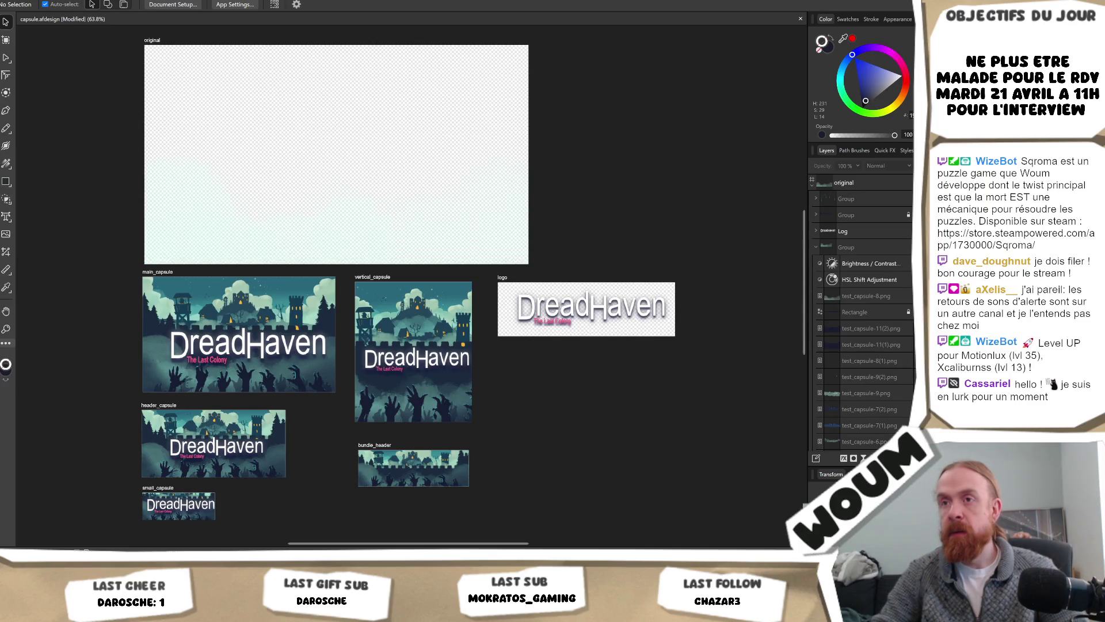
pyautogui.click(907, 297)
pyautogui.click(869, 426)
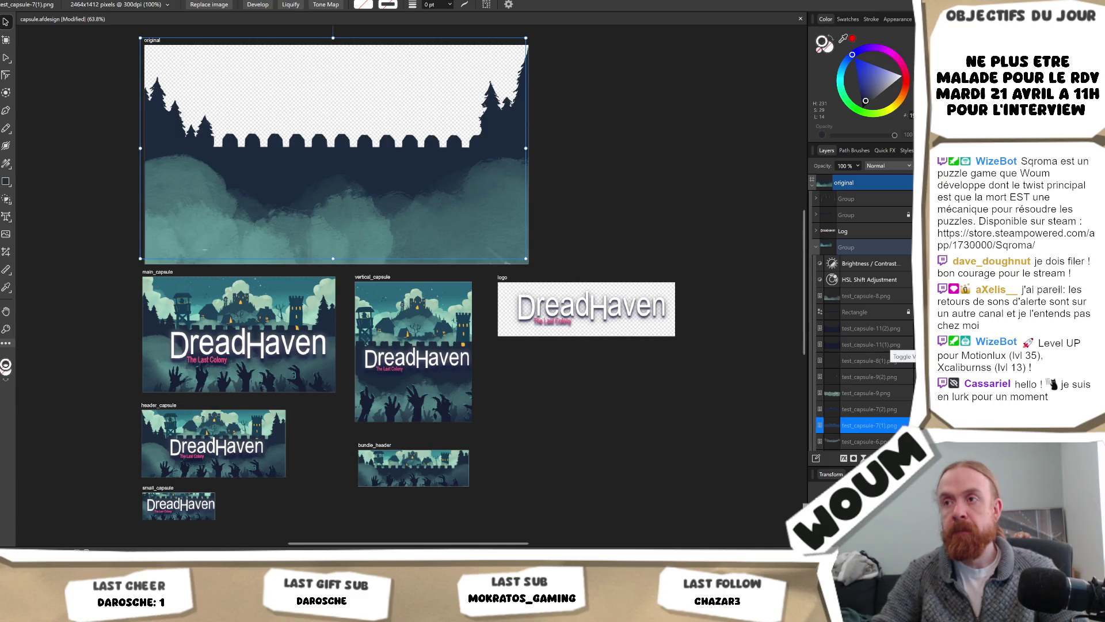
pyautogui.click(914, 361)
pyautogui.click(914, 361)
pyautogui.click(914, 360)
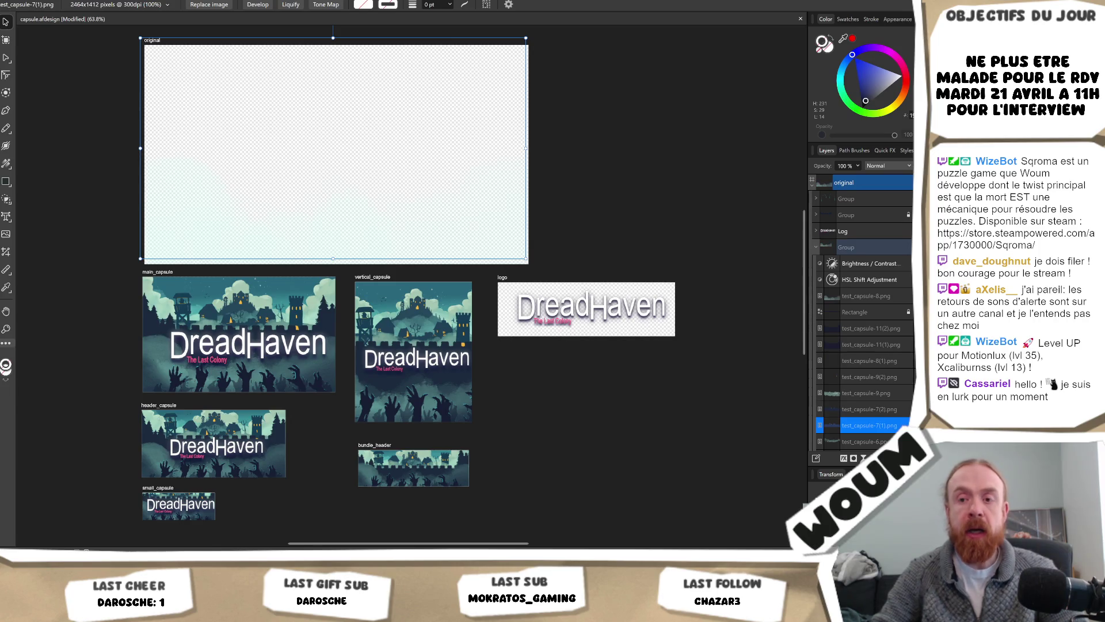
# Open the cloud image tint colour picker in Unity, then return to the capsule artwork
pyautogui.hotkey('alt', 'Tab')
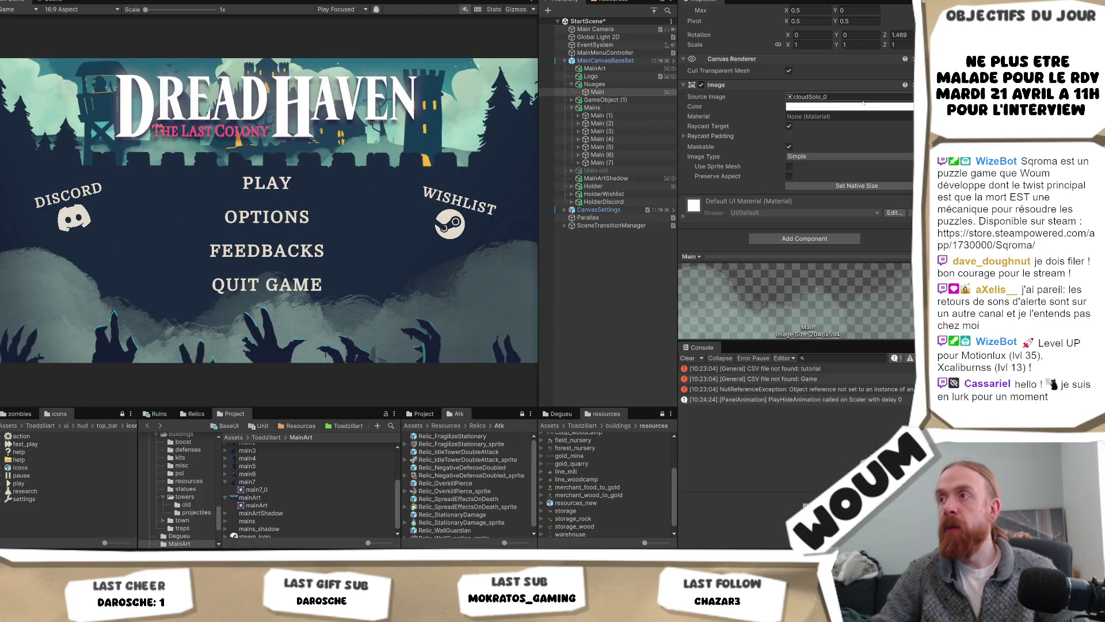
pyautogui.click(859, 105)
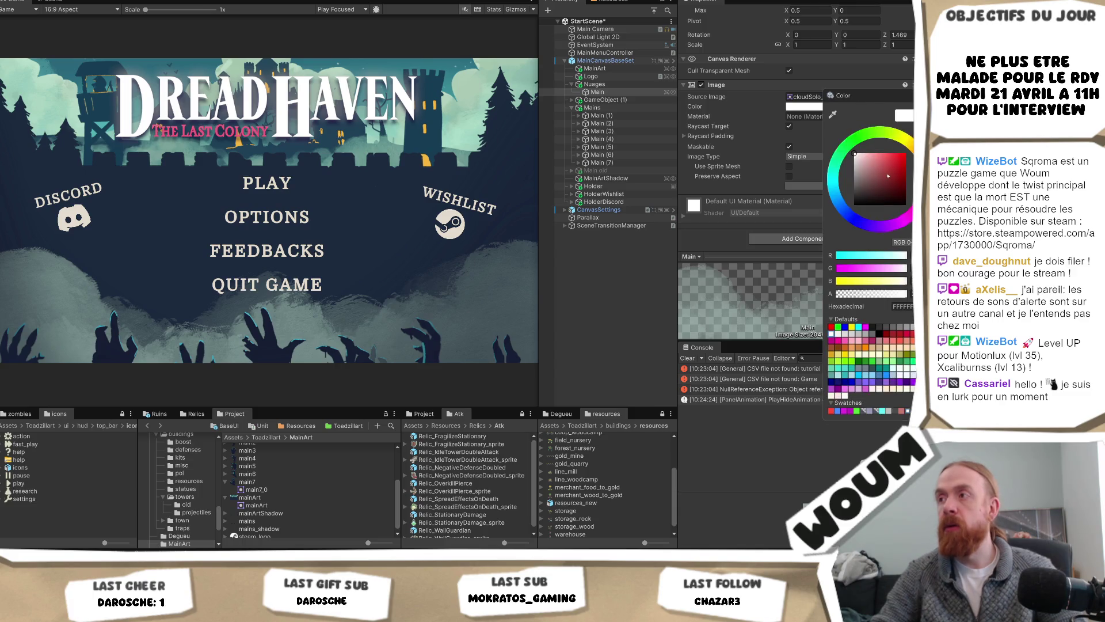
pyautogui.hotkey('alt', 'Tab')
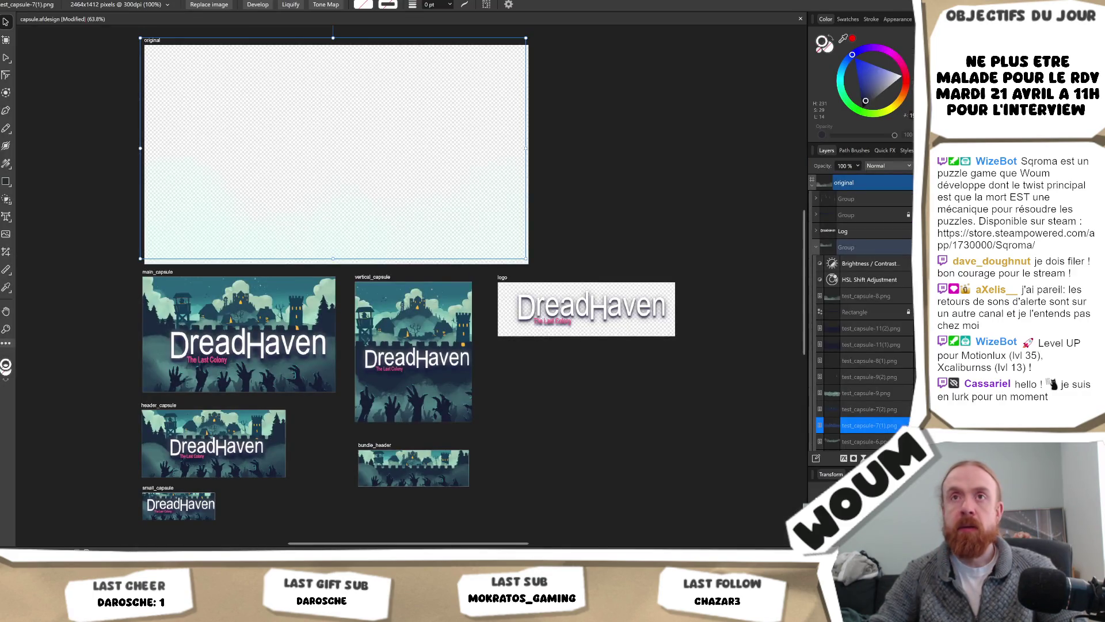
# Start a File > Export of the document as an image and confirm the PNG settings
pyautogui.click(26, 0)
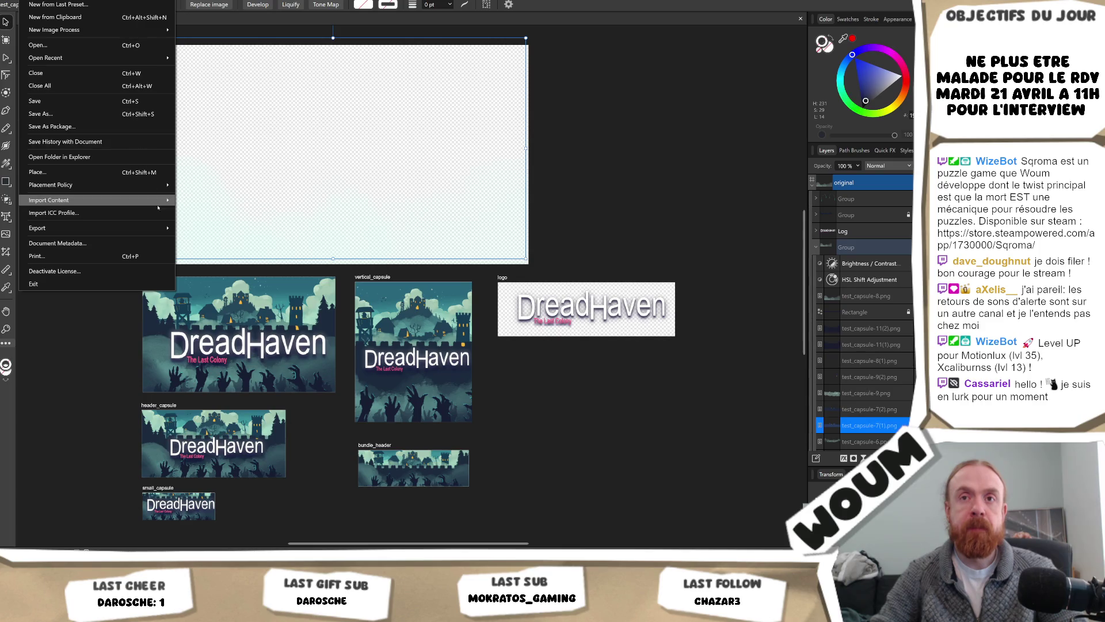
pyautogui.moveTo(161, 228)
pyautogui.click(274, 229)
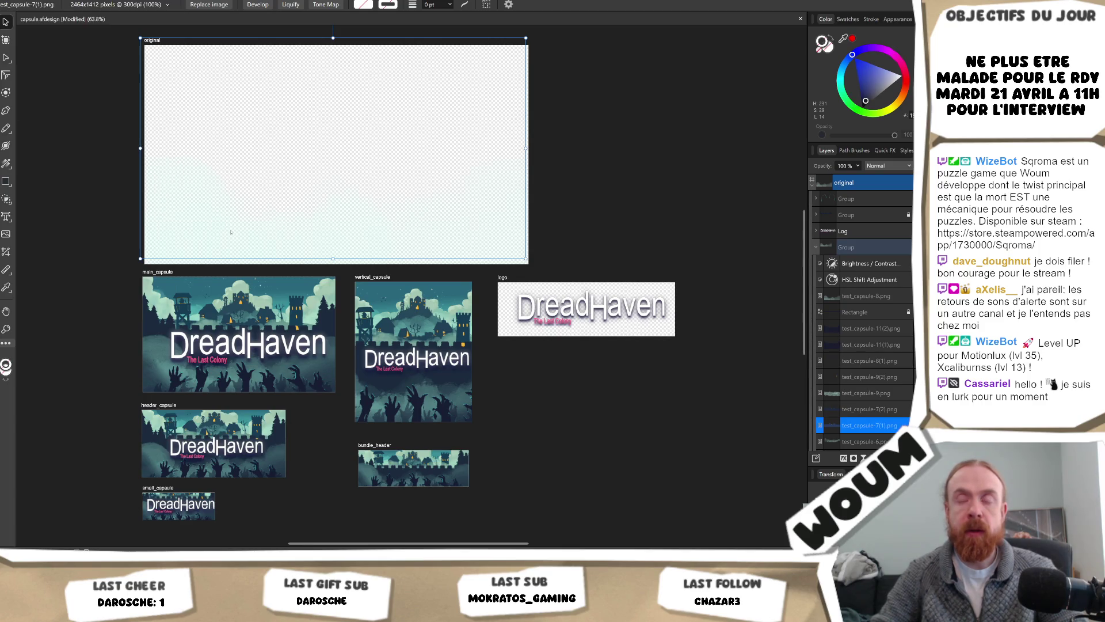
pyautogui.click(620, 375)
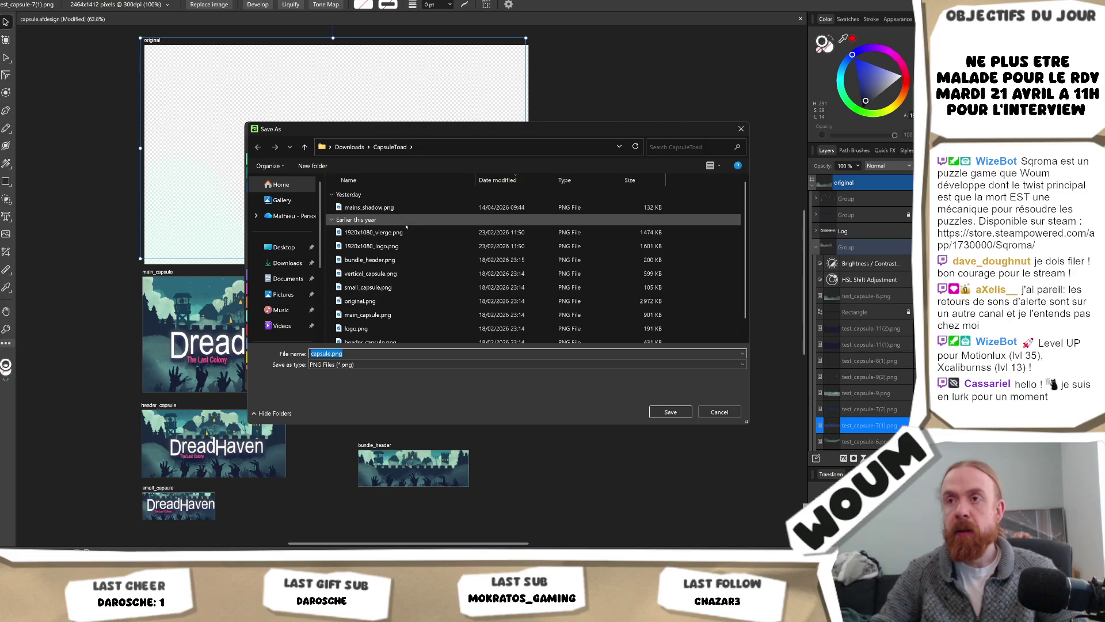
pyautogui.moveTo(431, 294)
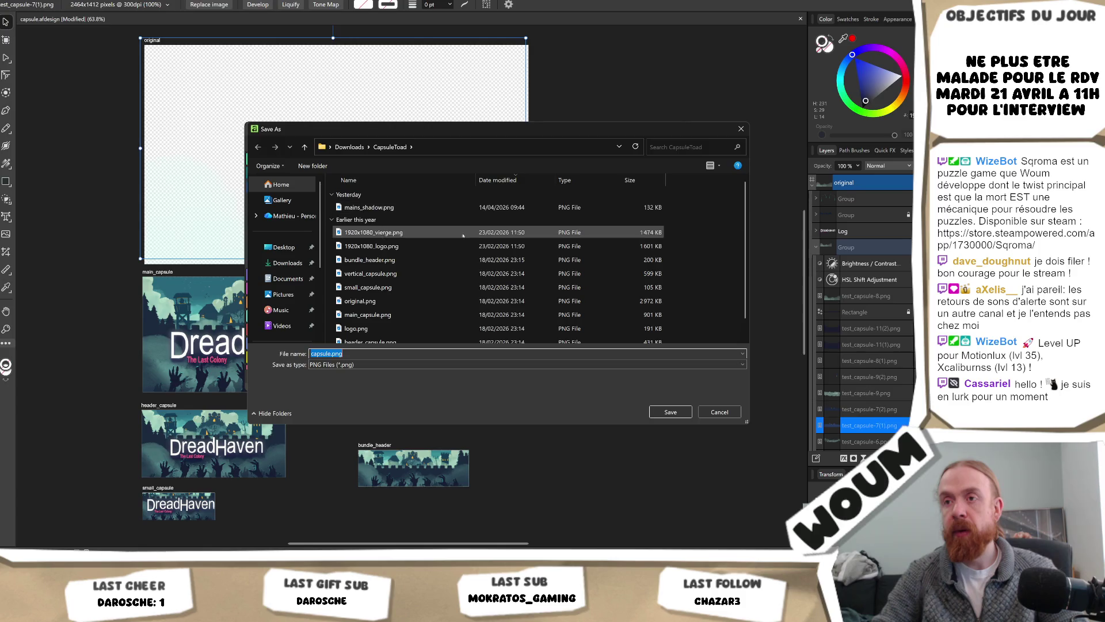
pyautogui.scroll(-1, 463, 214)
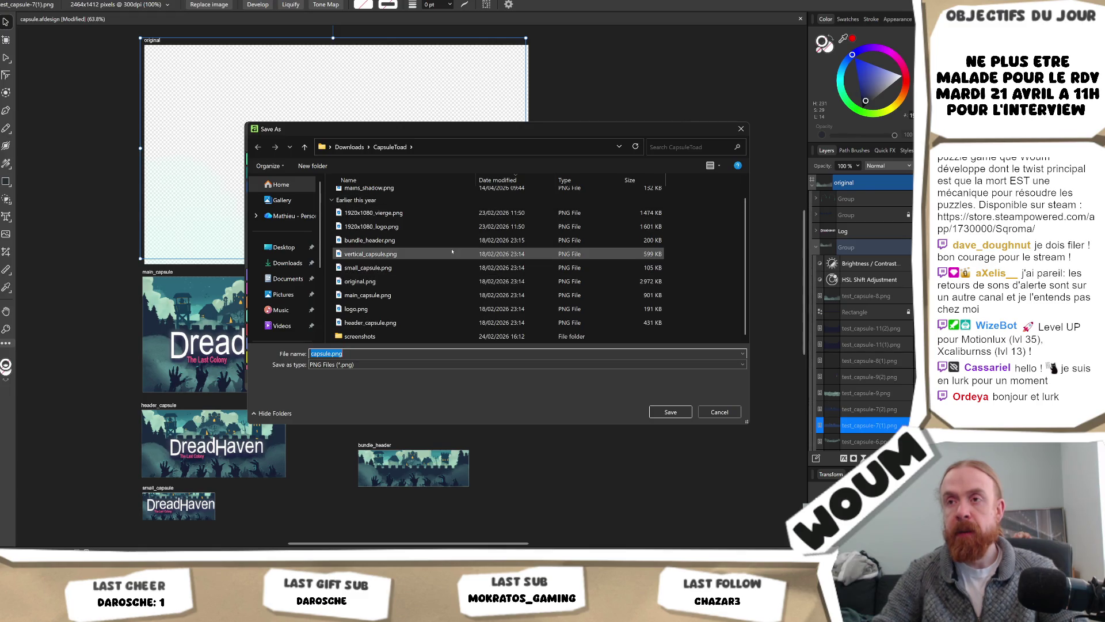
pyautogui.scroll(1, 447, 251)
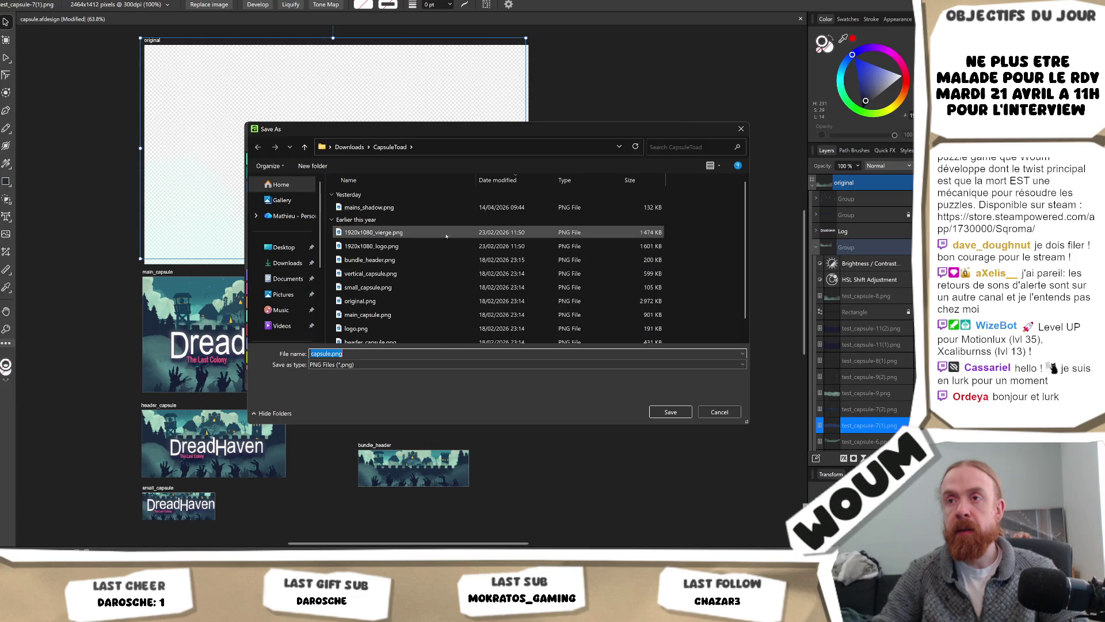
pyautogui.scroll(-1, 409, 273)
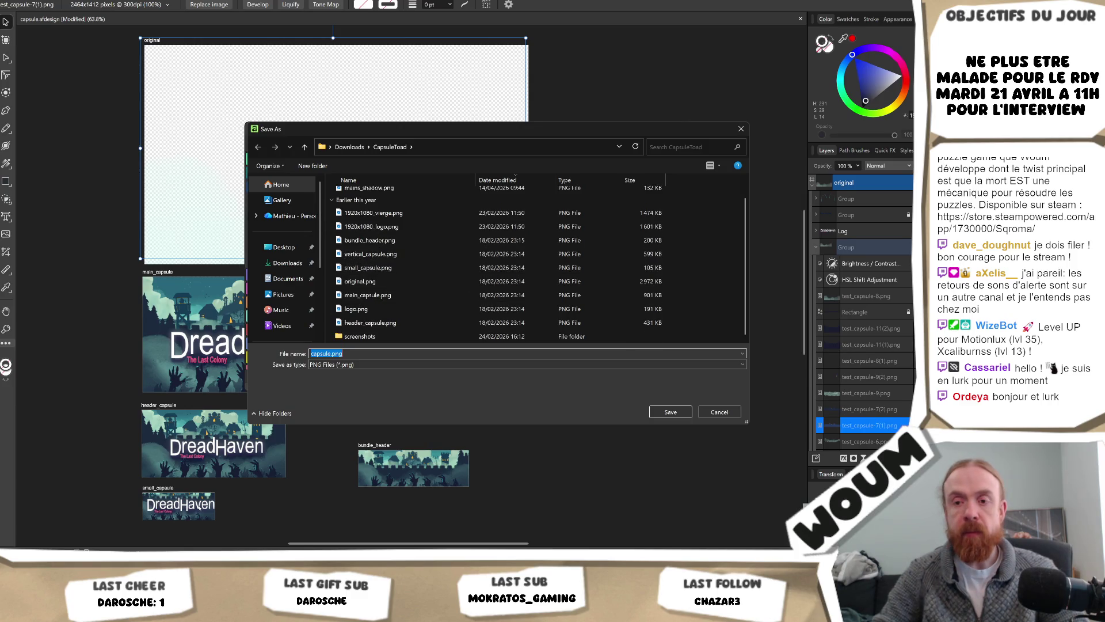
# Check the Assets folder window, then move from the PNG save dialog to Unity
pyautogui.moveTo(323, 610)
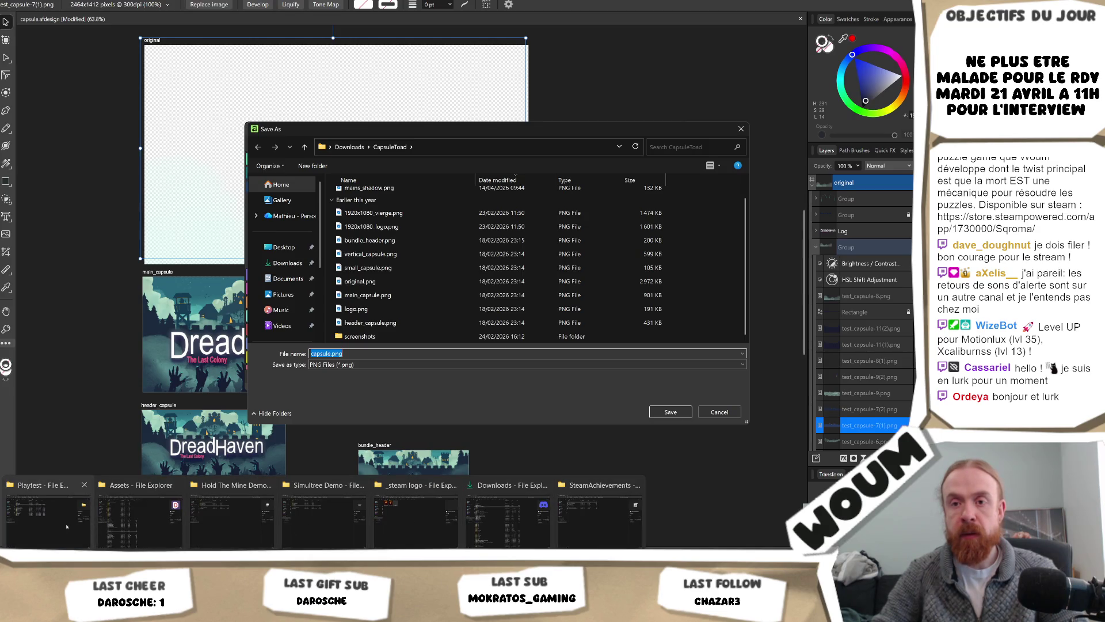
pyautogui.click(165, 534)
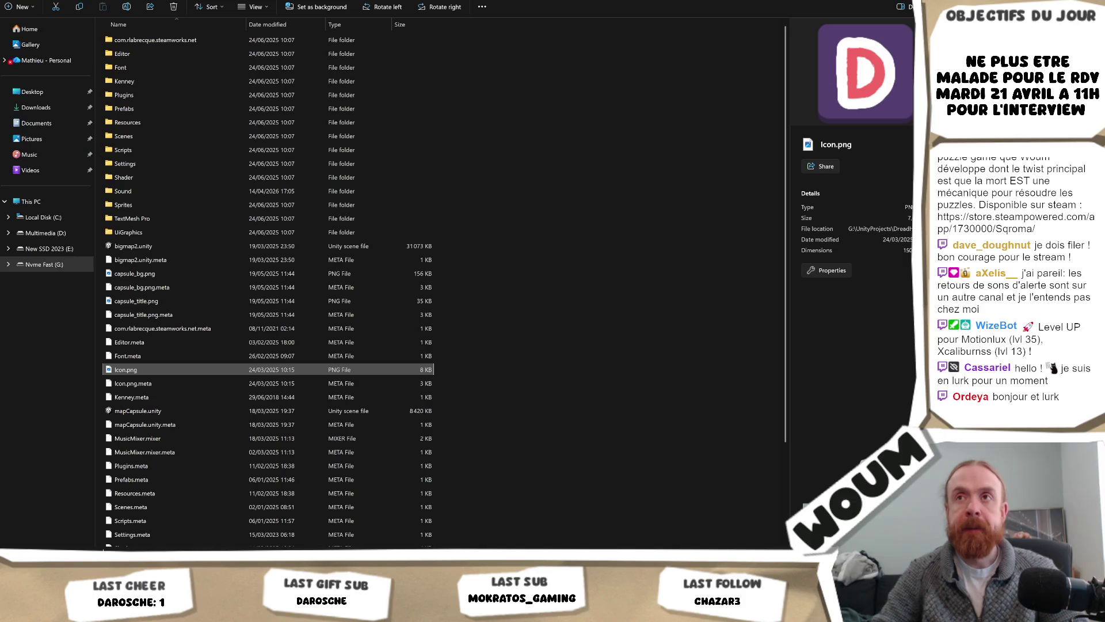
pyautogui.hotkey('alt', 'Tab')
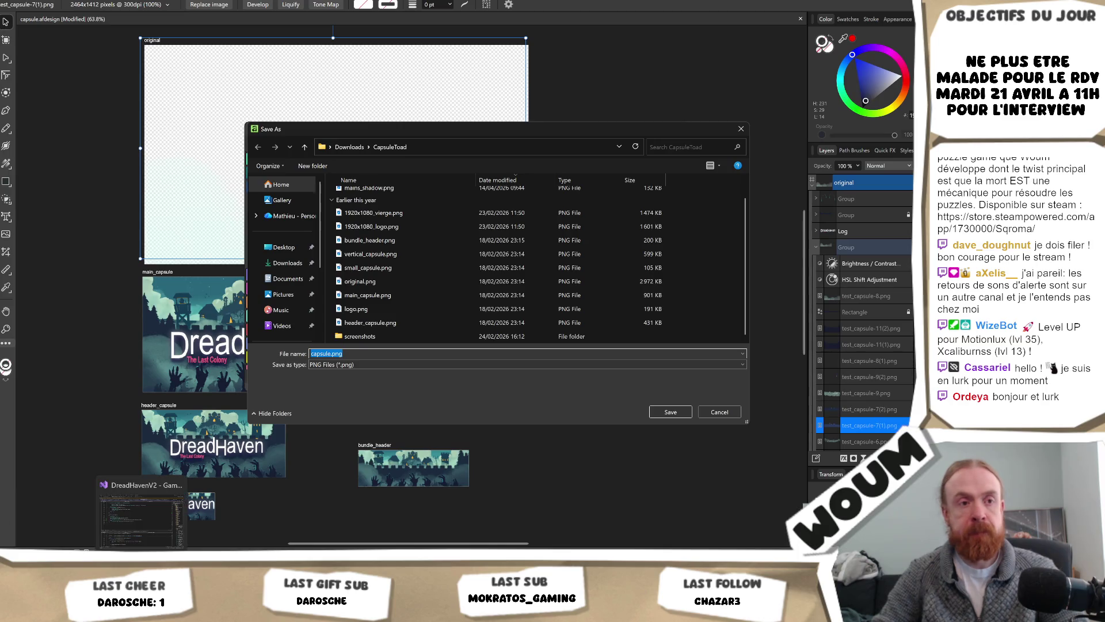
pyautogui.hotkey('alt', 'Tab')
# Copy the main7 asset's path in Unity and paste it into the save dialog's address bar
pyautogui.click(248, 481)
pyautogui.rightClick(263, 482)
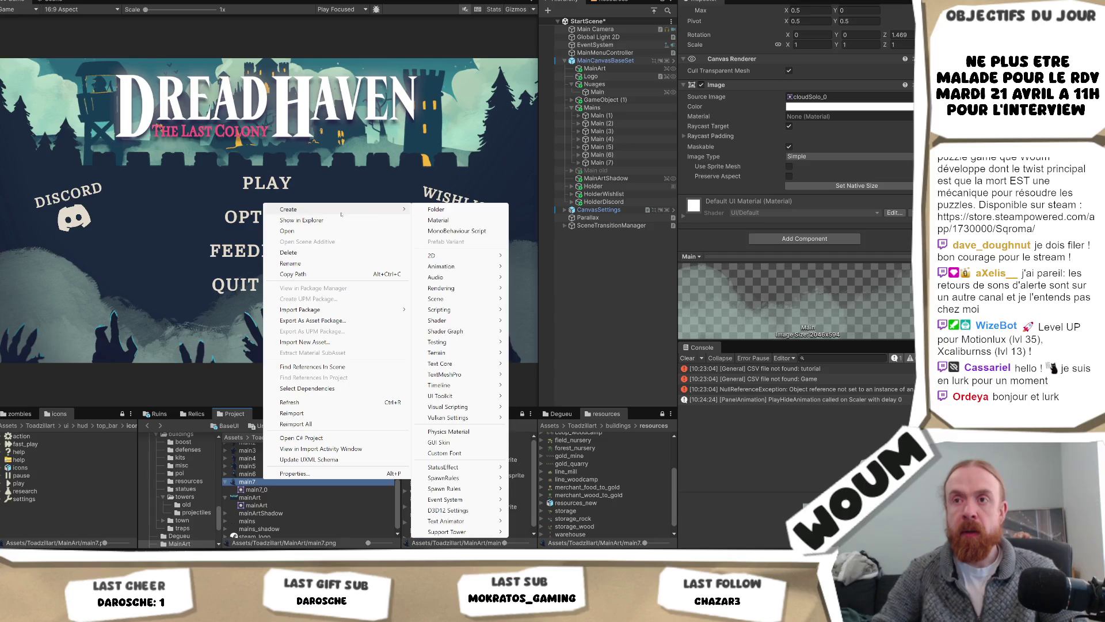
pyautogui.click(346, 274)
pyautogui.hotkey('alt', 'Tab')
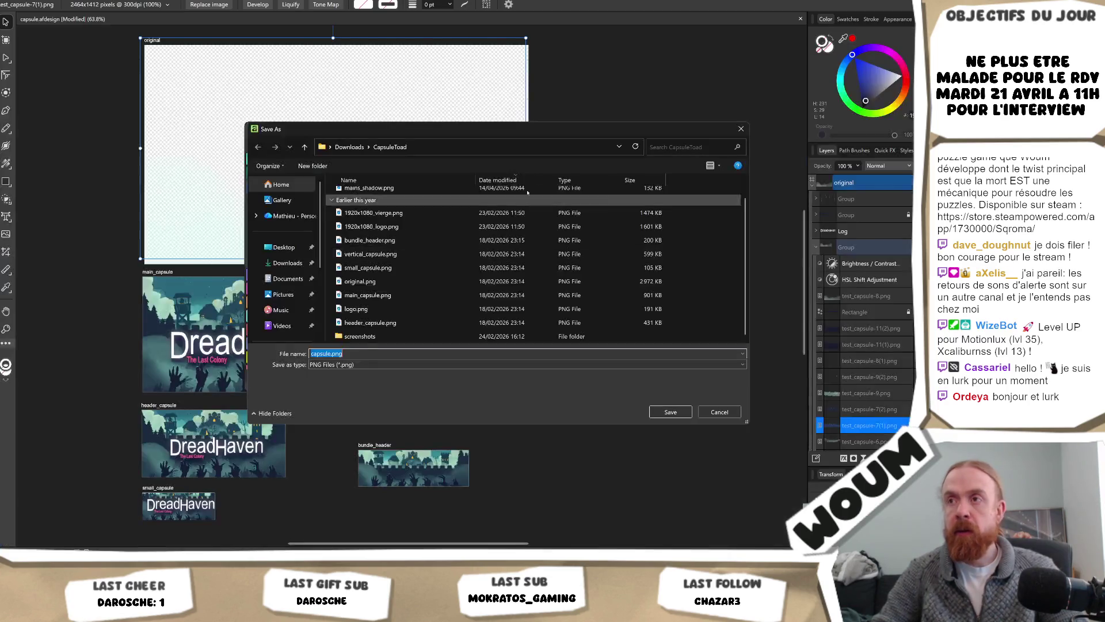
pyautogui.click(498, 144)
pyautogui.write('Assets/Toadzillart/MainArt/main7.png')
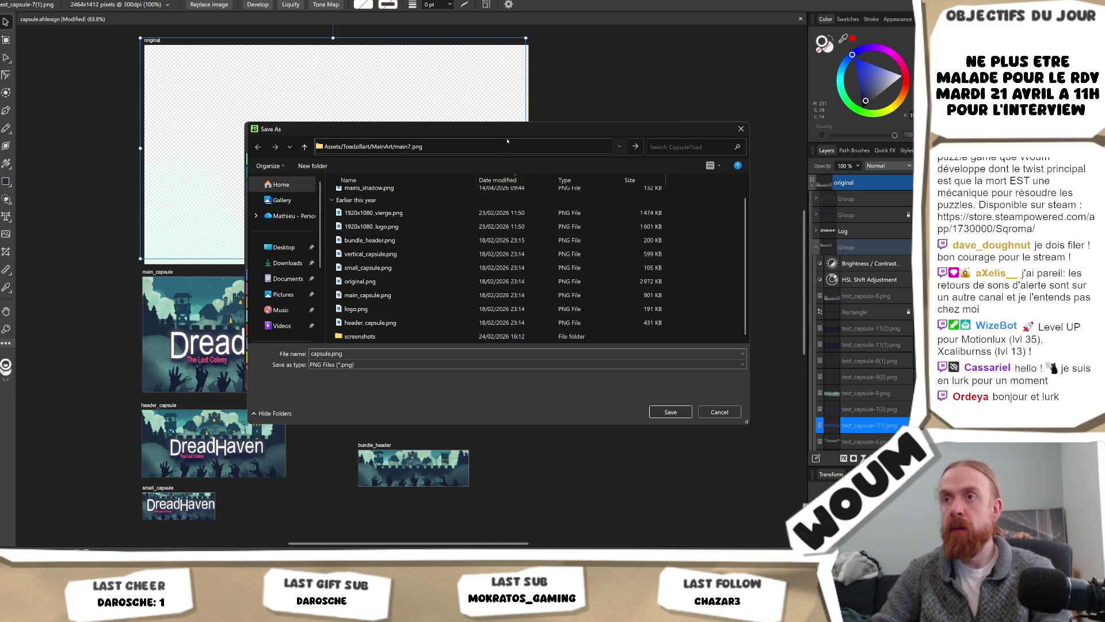
pyautogui.press('BackSpace')
pyautogui.press('BackSpace')
pyautogui.press('BackSpace')
pyautogui.press('Return')
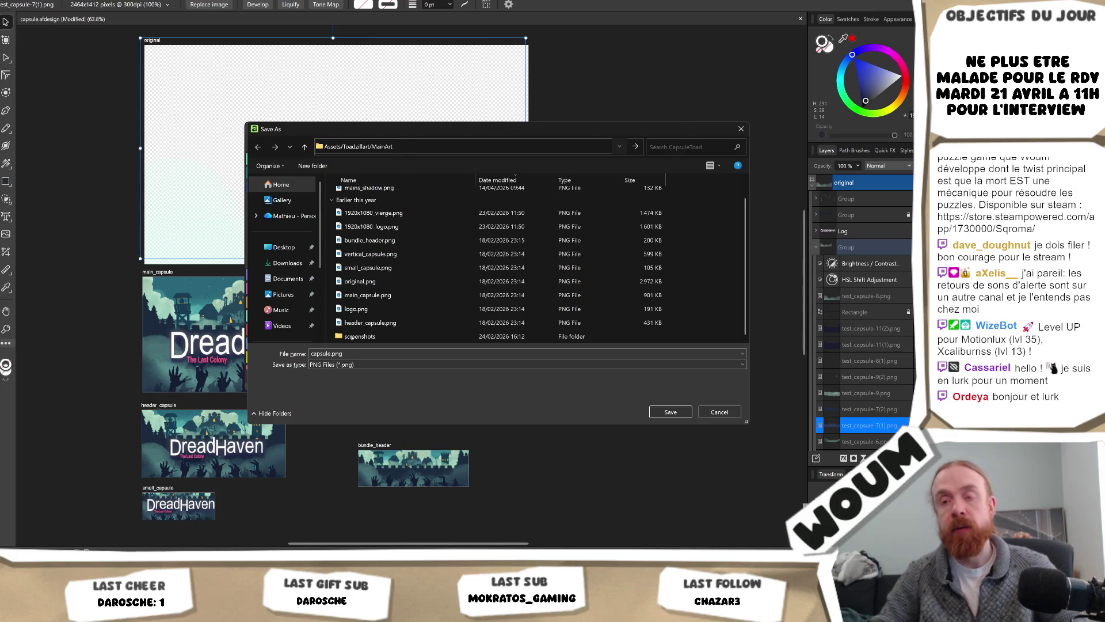
# Show main7's folder, dismiss the invalid-location error, and go to G:\UnityProjects\DreadHavenV2\Assets\Toadzillart\MainArt
pyautogui.hotkey('alt', 'Tab')
pyautogui.rightClick(264, 483)
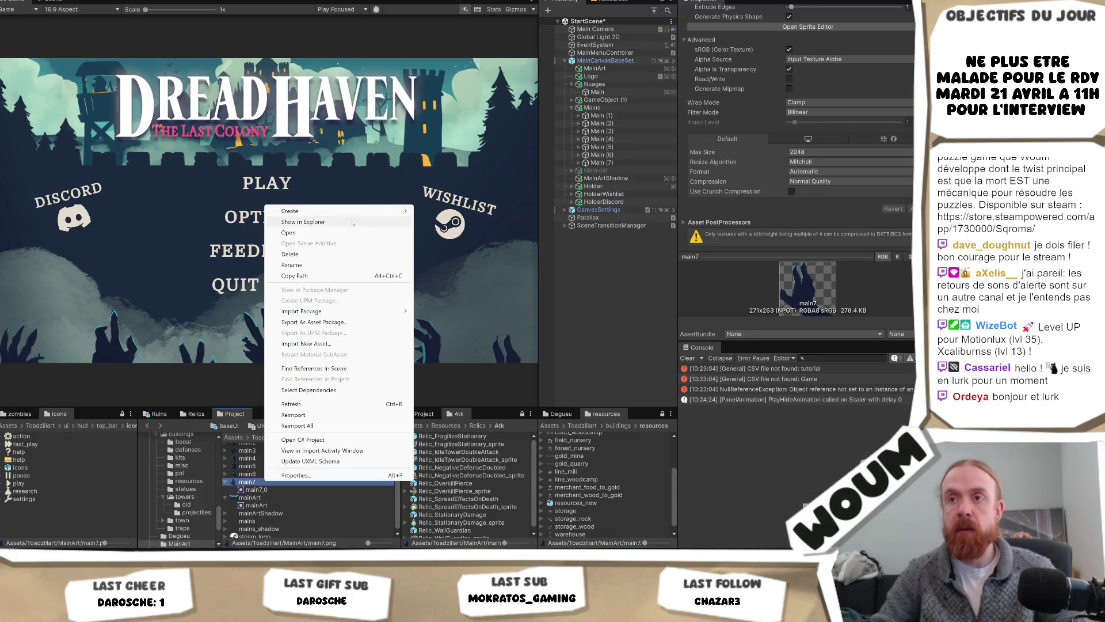
pyautogui.click(244, 25)
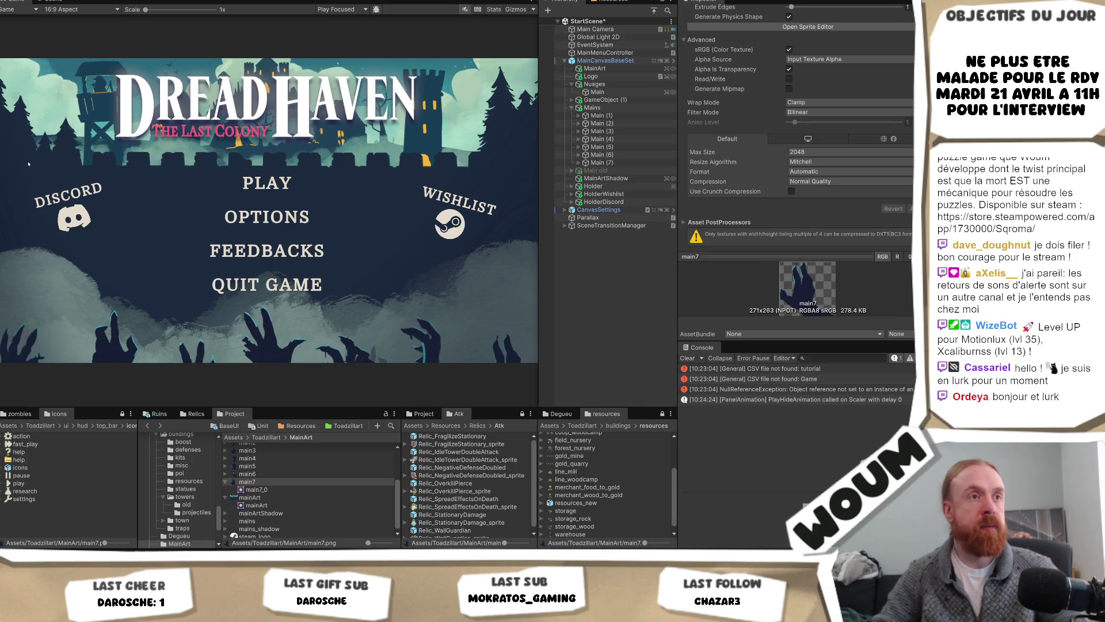
pyautogui.hotkey('alt', 'Tab')
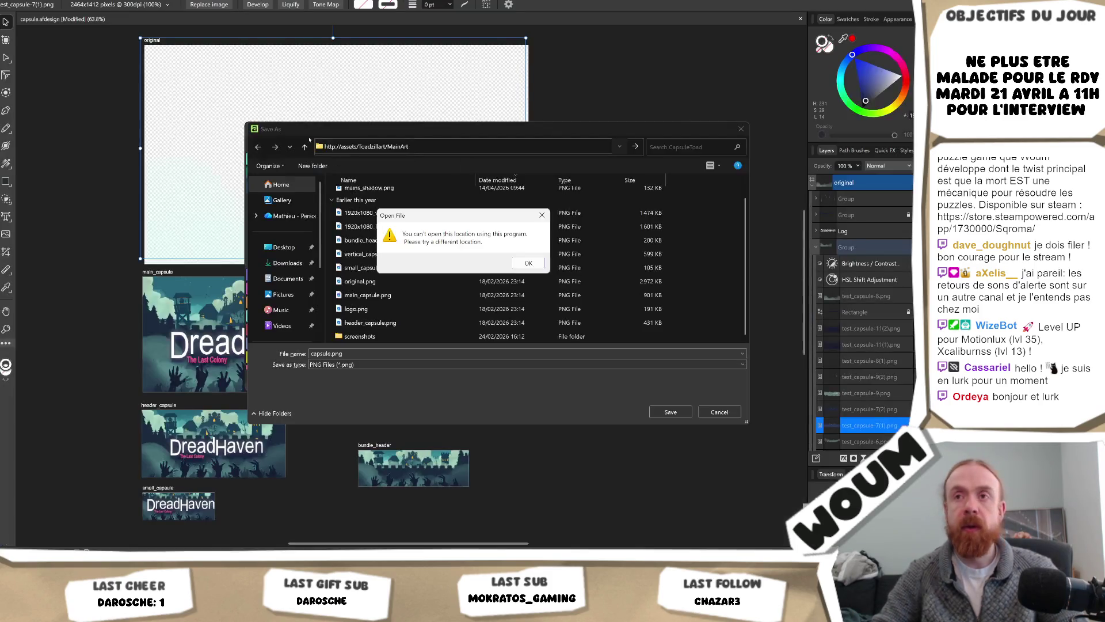
pyautogui.click(529, 261)
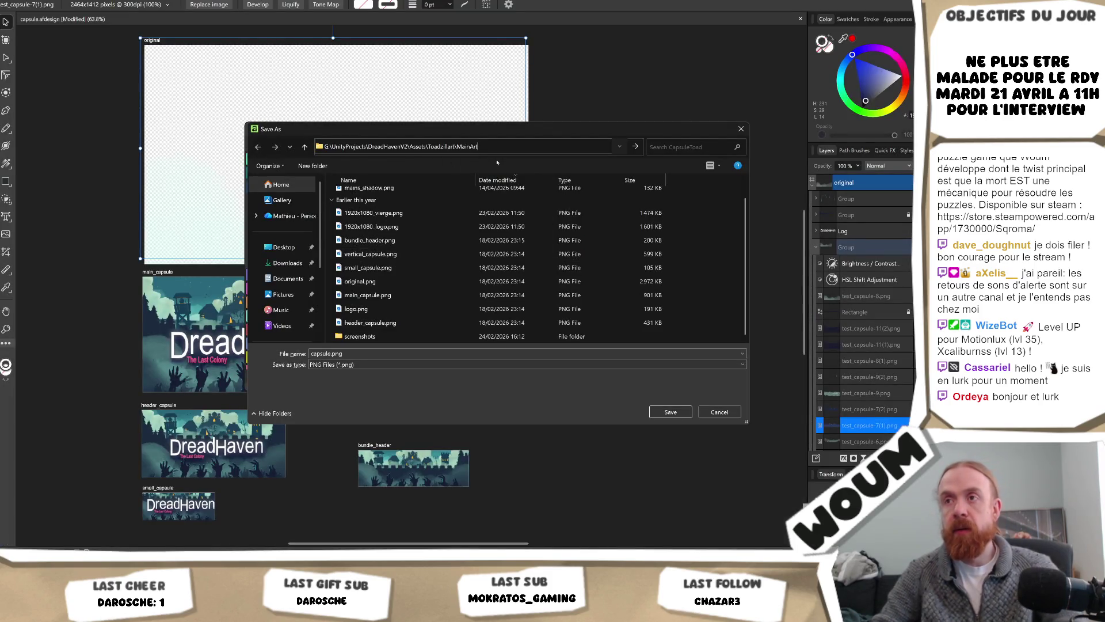
pyautogui.hotkey('ctrl', 'v')
pyautogui.press('Return')
# Save over cloudSolo.png, confirm the replacement, and check the menu in Unity
pyautogui.click(477, 210)
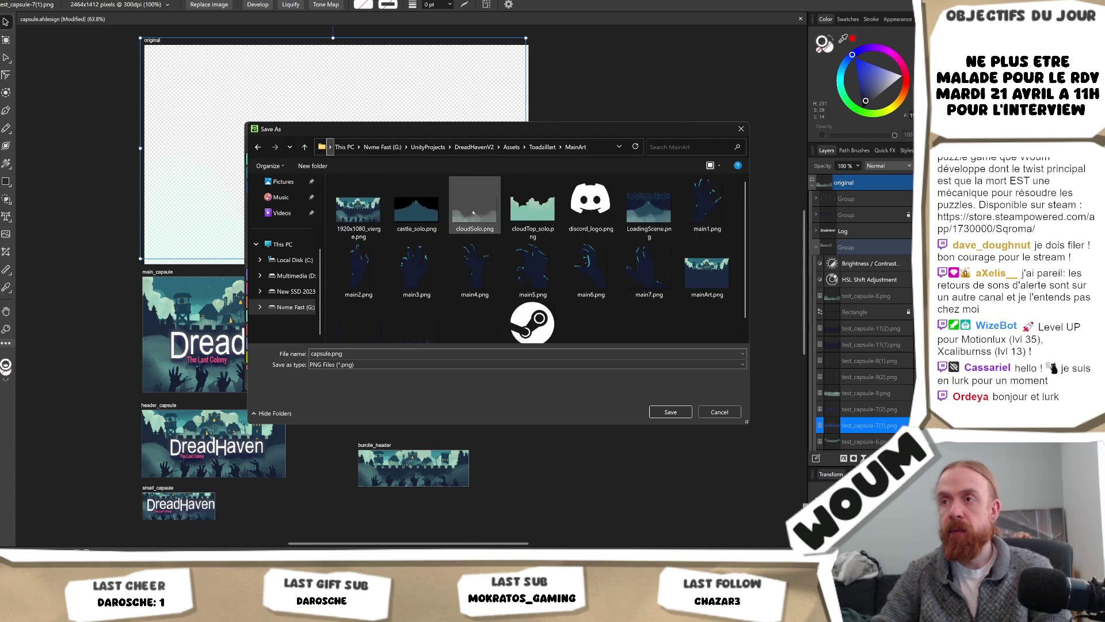
pyautogui.press('Return')
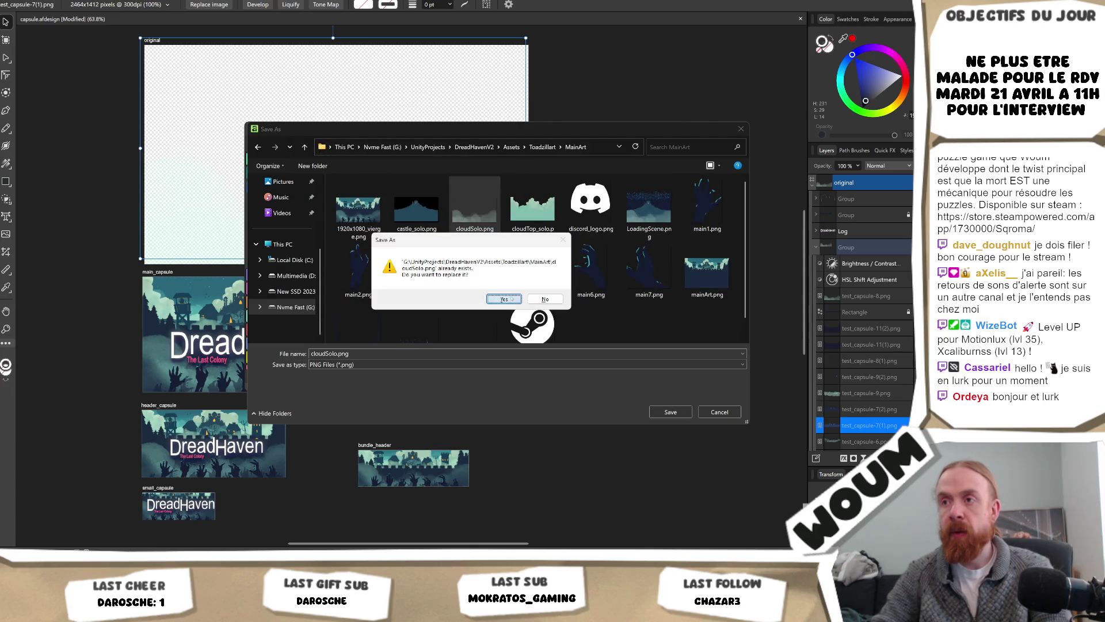
pyautogui.click(512, 298)
pyautogui.hotkey('alt', 'Tab')
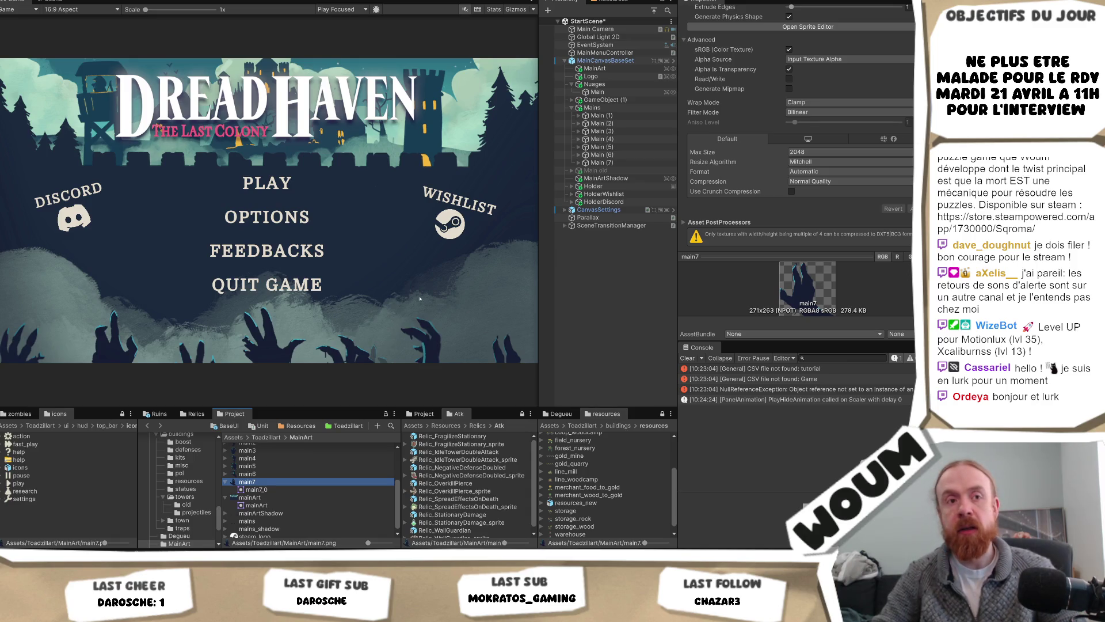
pyautogui.hotkey('alt', 'Tab')
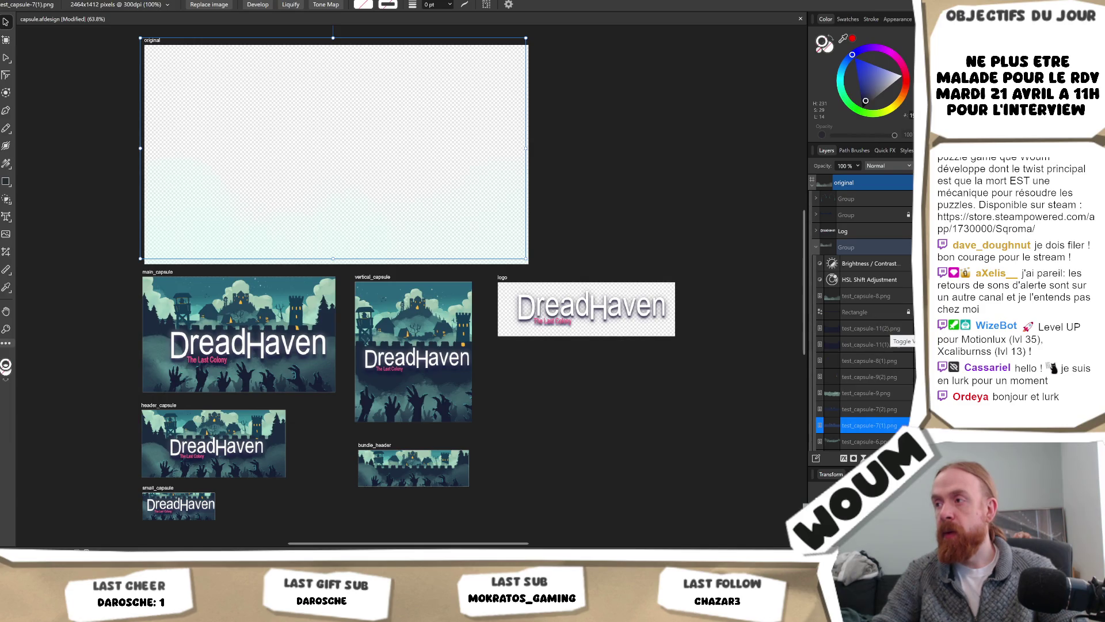
# Make the castle wall and clouds layer visible and select test_capsule-11(1).png
pyautogui.click(848, 360)
pyautogui.rightClick(848, 354)
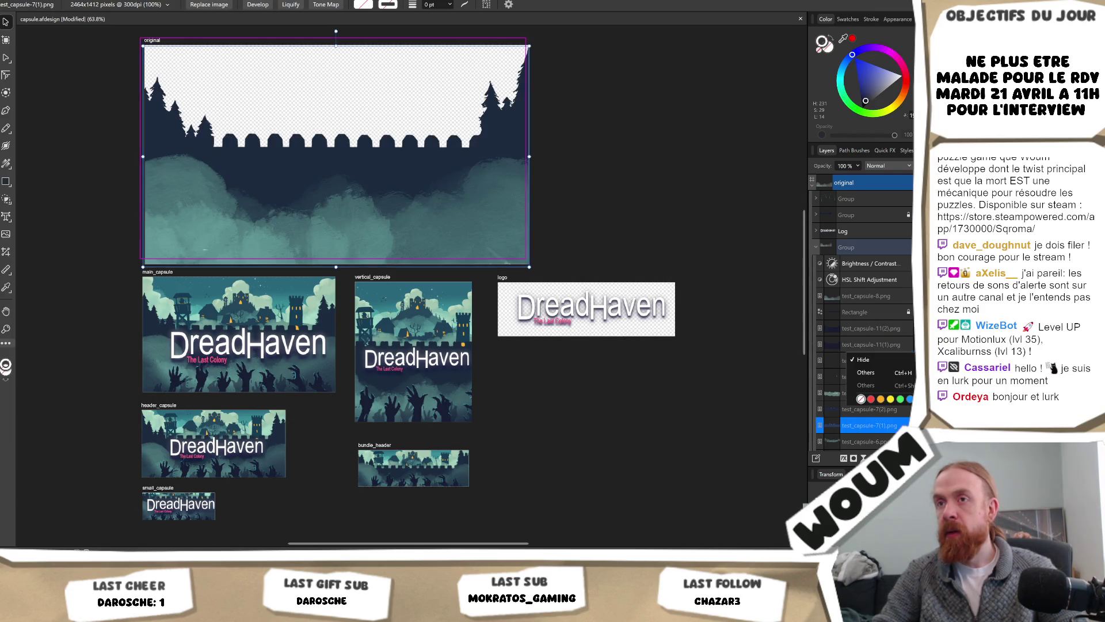
pyautogui.click(881, 348)
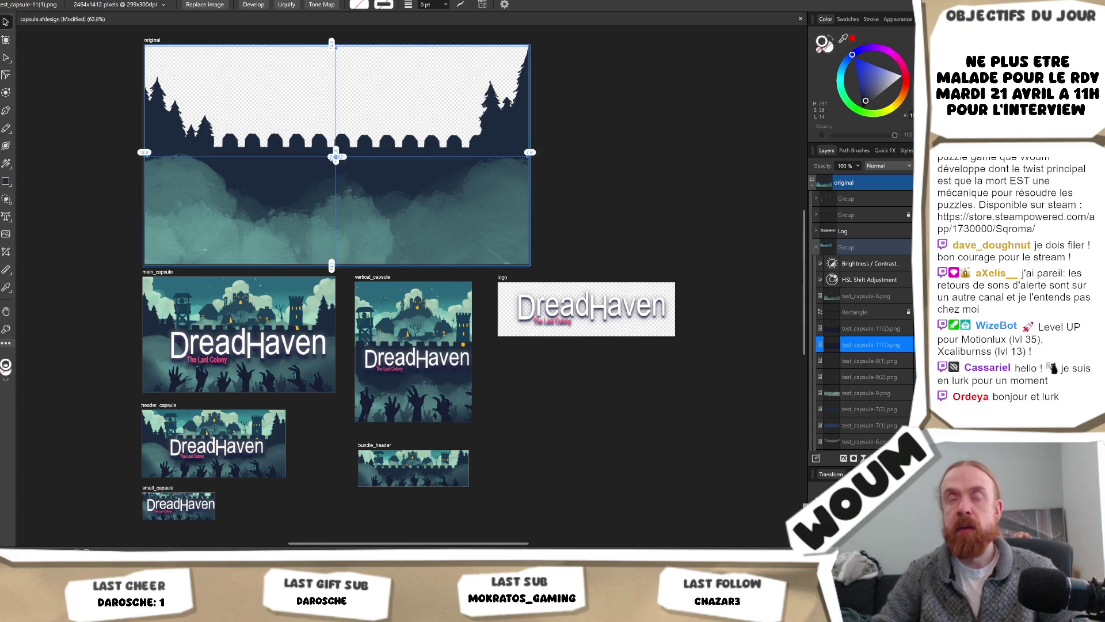
# Export the artboard as PNG, overwriting cloudSolo.png after confirming the replacement
pyautogui.hotkey('alt', 'f')
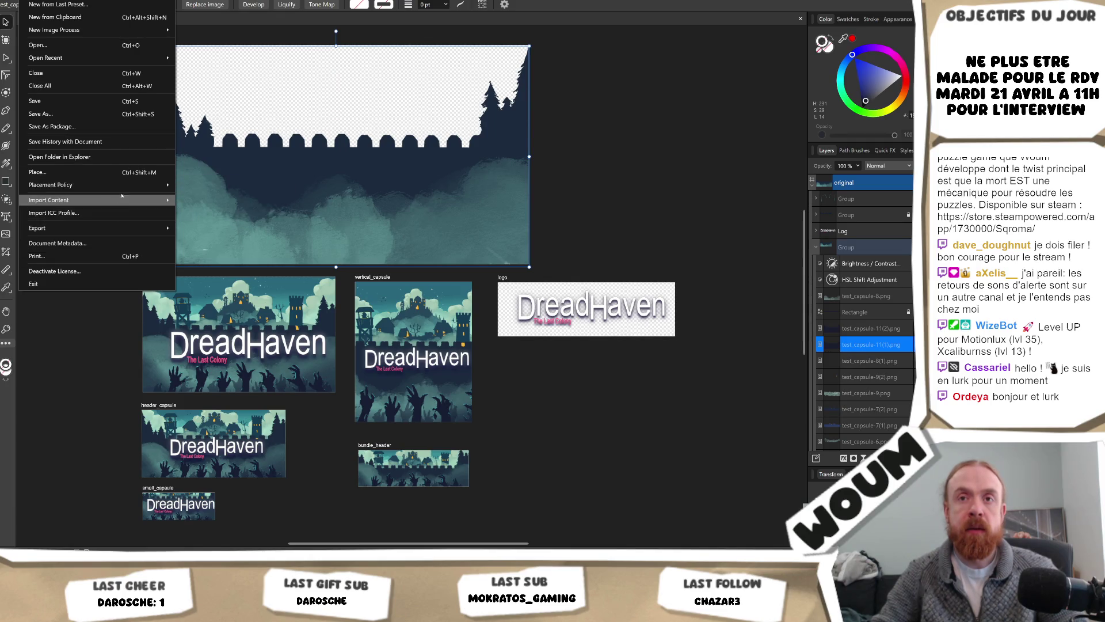
pyautogui.moveTo(144, 228)
pyautogui.click(194, 228)
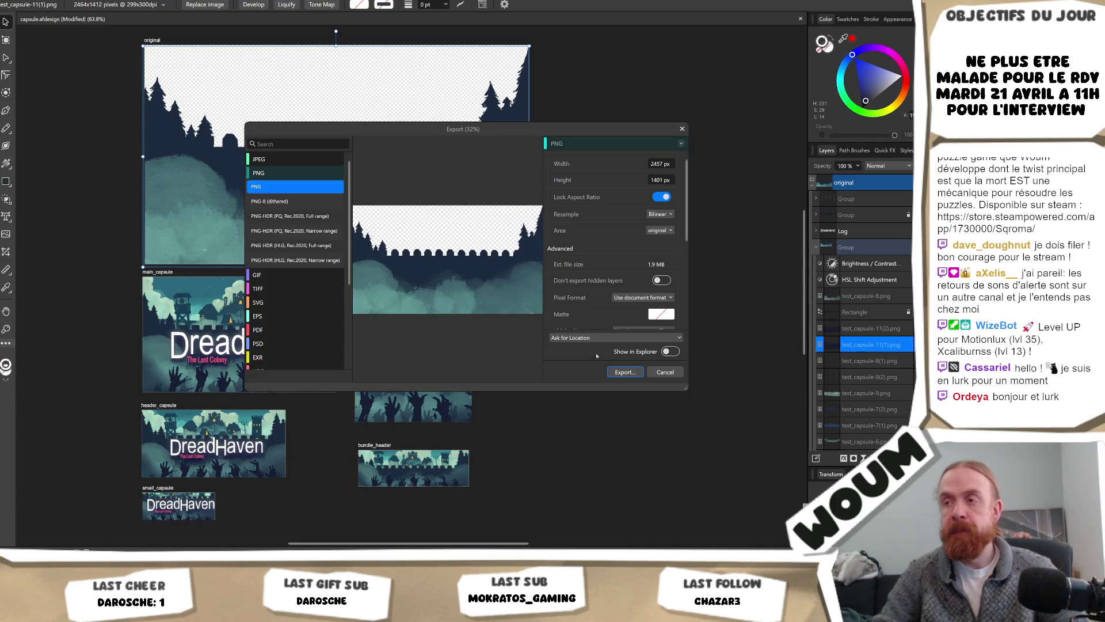
pyautogui.click(618, 373)
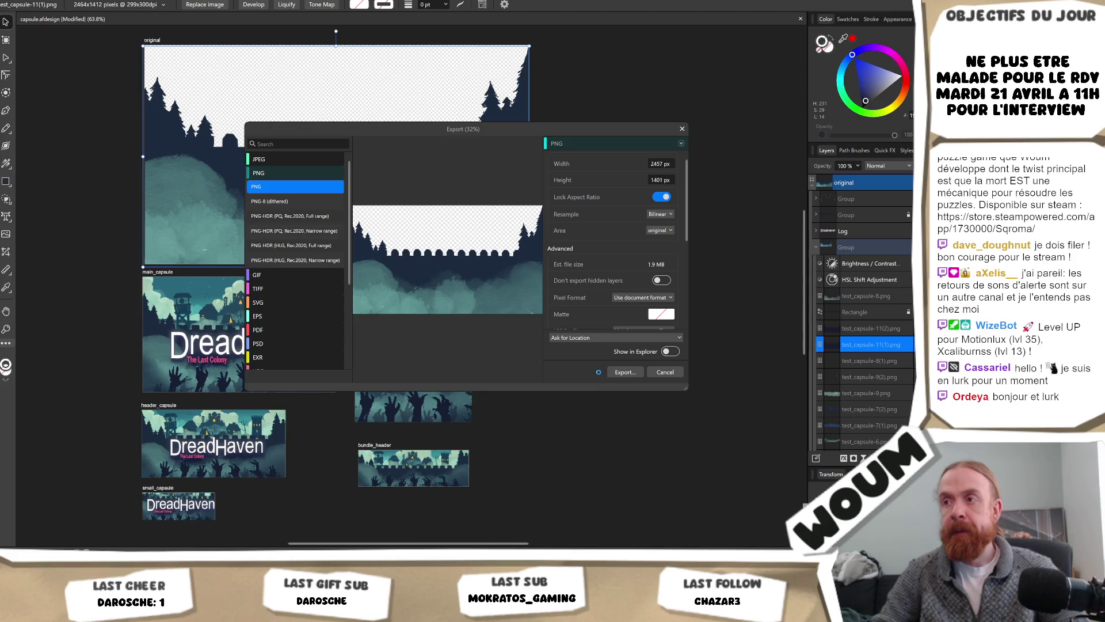
pyautogui.doubleClick(492, 227)
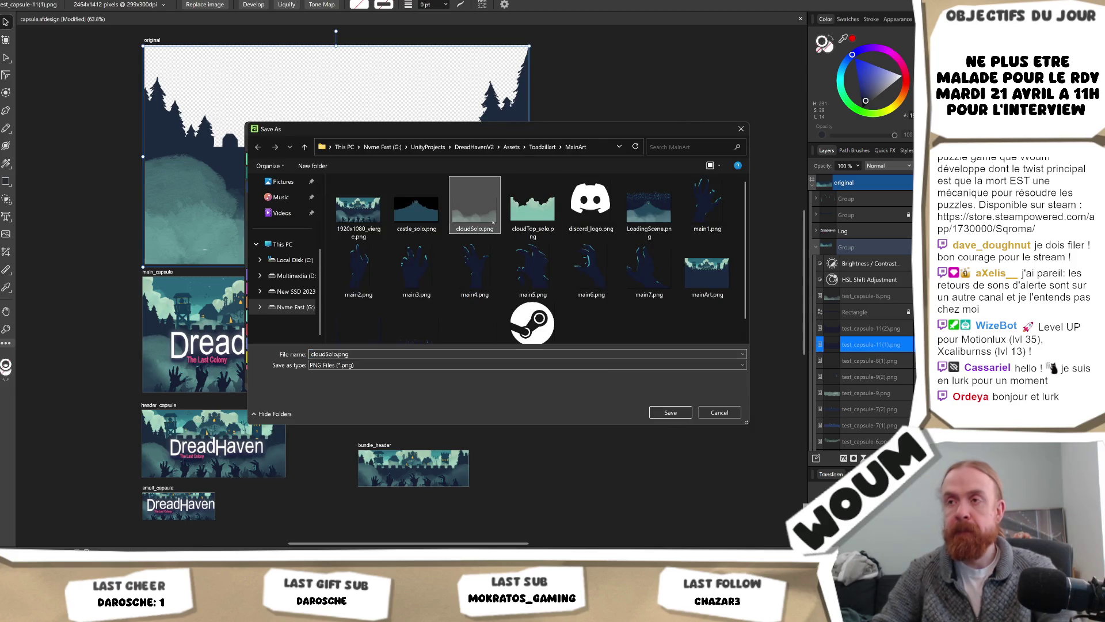
pyautogui.click(504, 299)
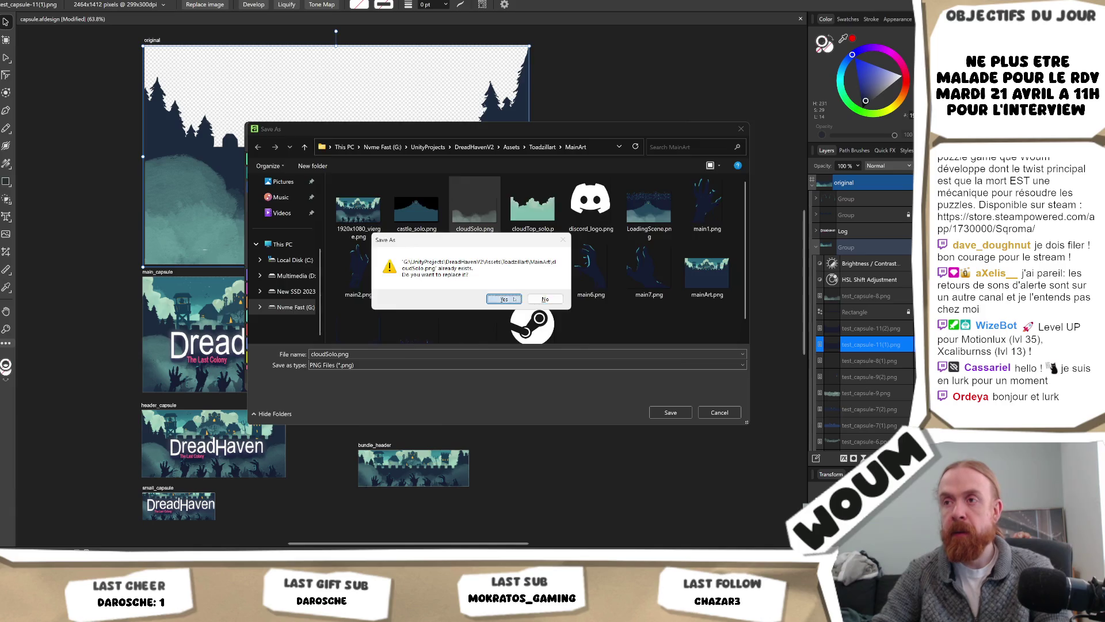
pyautogui.hotkey('alt', 'Tab')
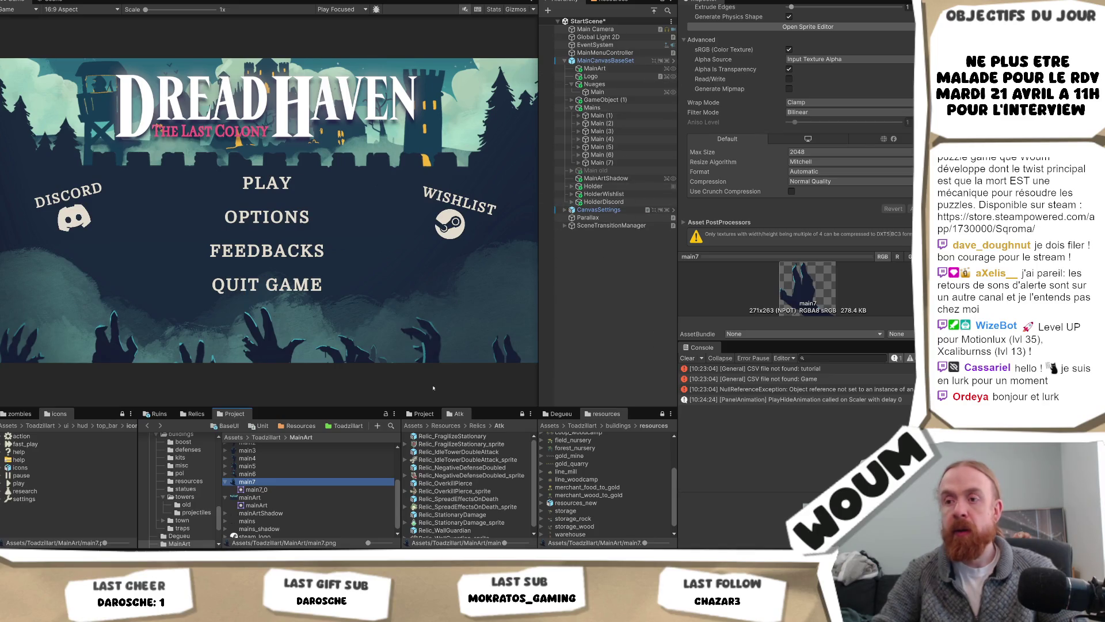
# Select the cloudSolo texture in the MainArt folder to view its preview and import settings
pyautogui.scroll(3, 265, 481)
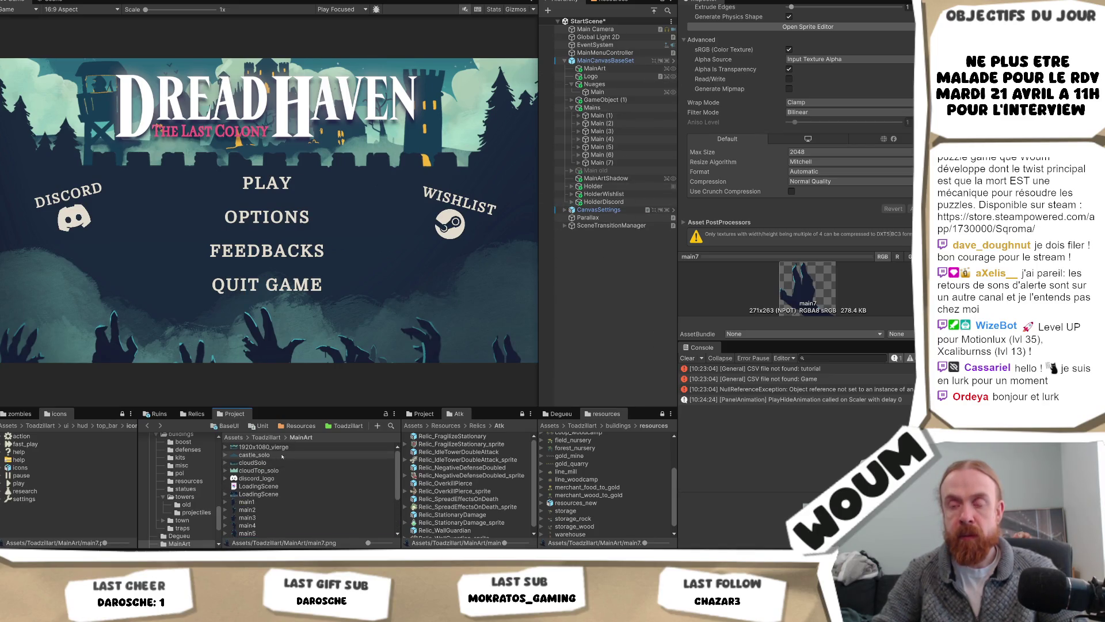
pyautogui.click(253, 463)
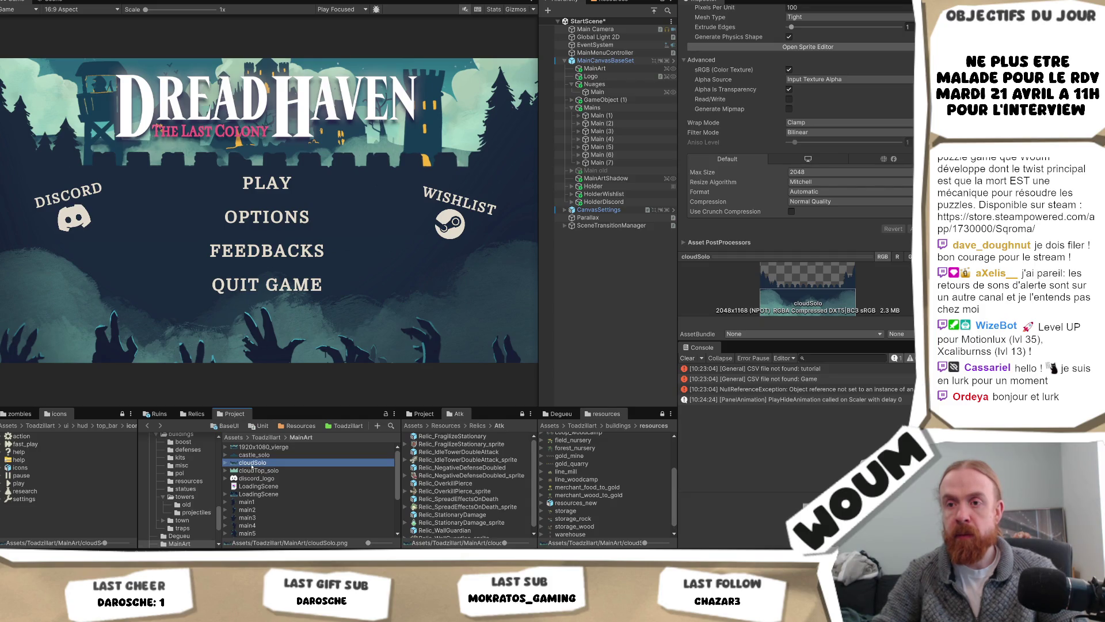
pyautogui.click(183, 544)
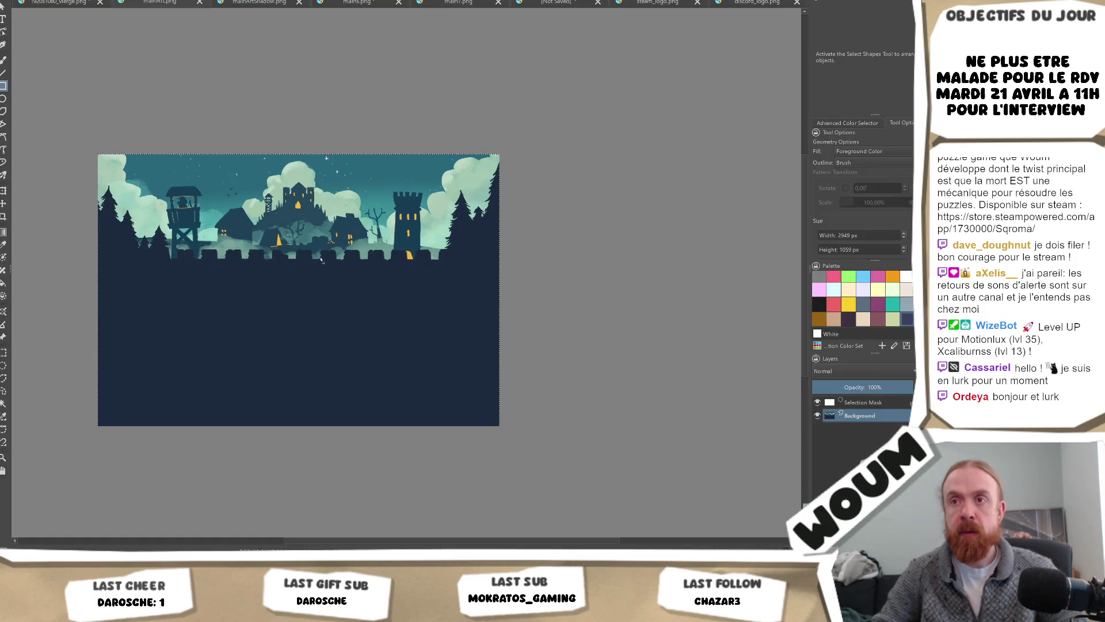
# Open the cloudSolo image in Krita as a new document at 100% zoom
pyautogui.moveTo(602, 188); pyautogui.dragTo(602, 188)
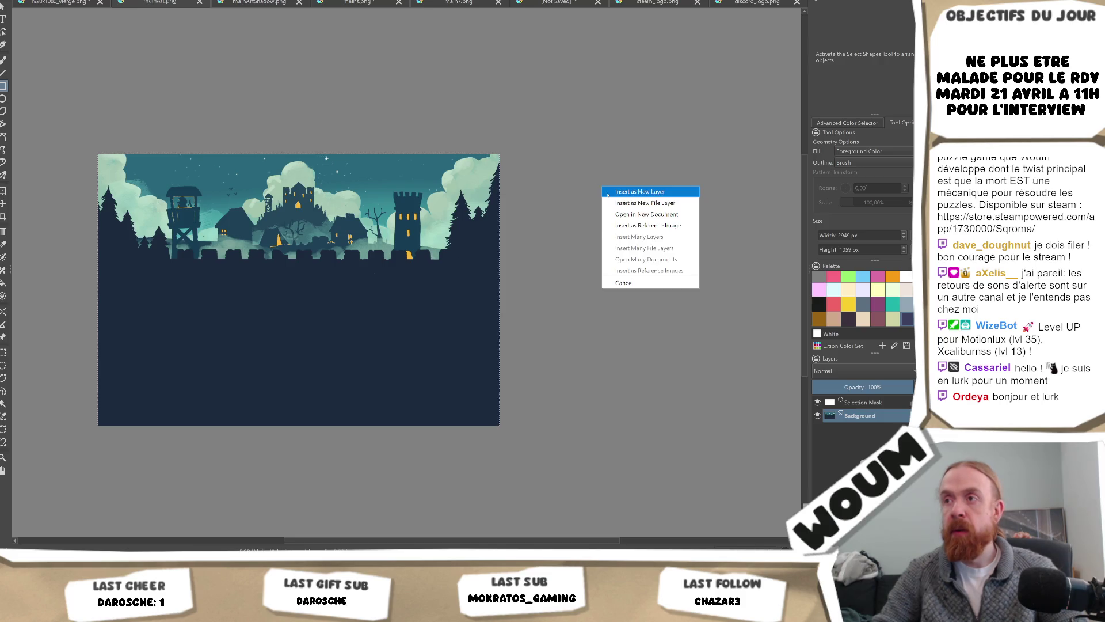
pyautogui.click(665, 215)
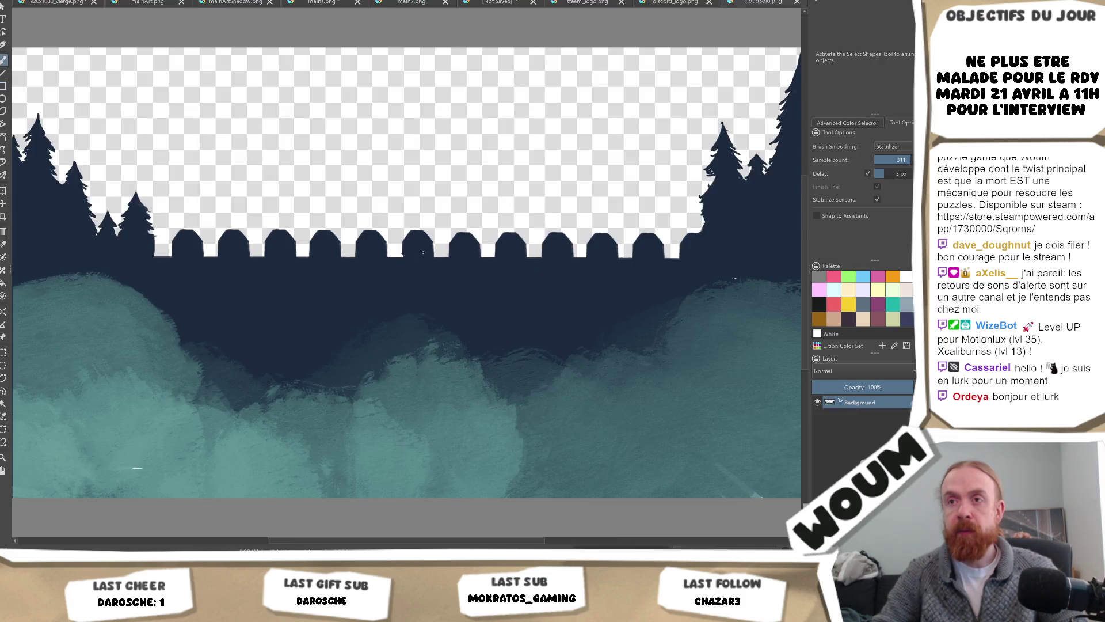
pyautogui.press('-')
pyautogui.press('-')
pyautogui.press('-')
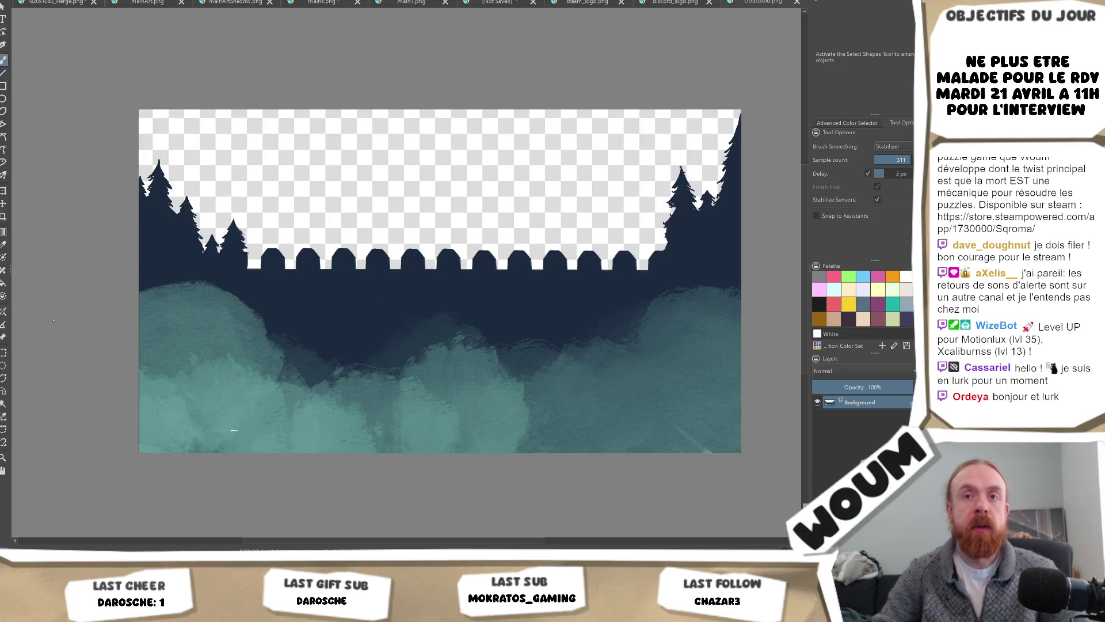
# Abandon a polygonal outline and select the dark navy region with the Contiguous Selection Tool
pyautogui.click(3, 379)
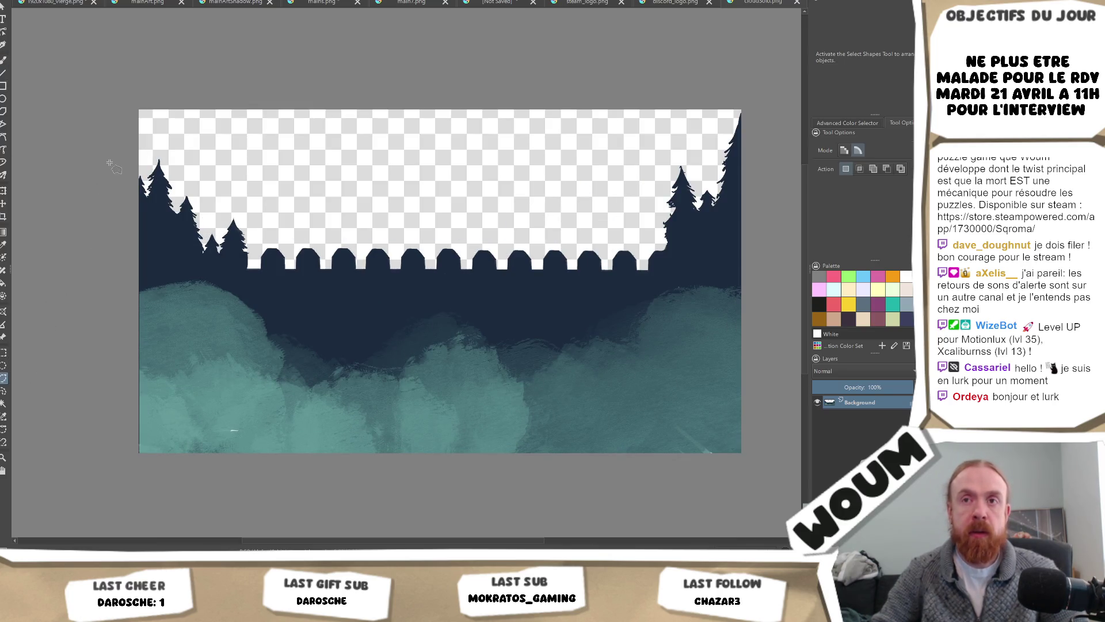
pyautogui.click(139, 278)
pyautogui.click(208, 266)
pyautogui.click(276, 300)
pyautogui.press('BackSpace')
pyautogui.press('BackSpace')
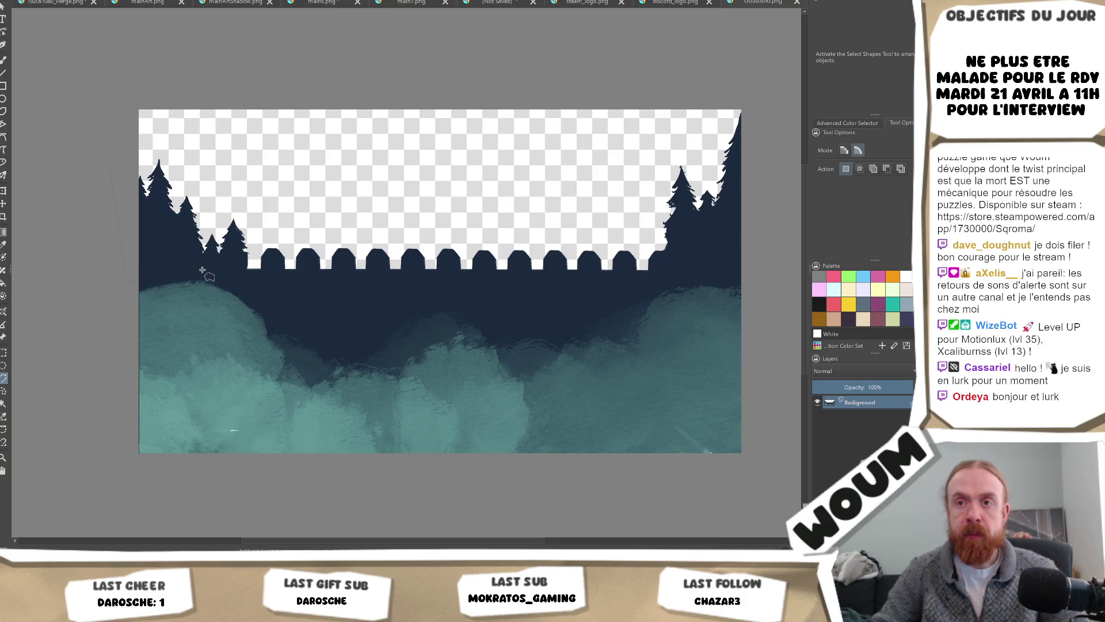
pyautogui.click(4, 403)
pyautogui.click(334, 297)
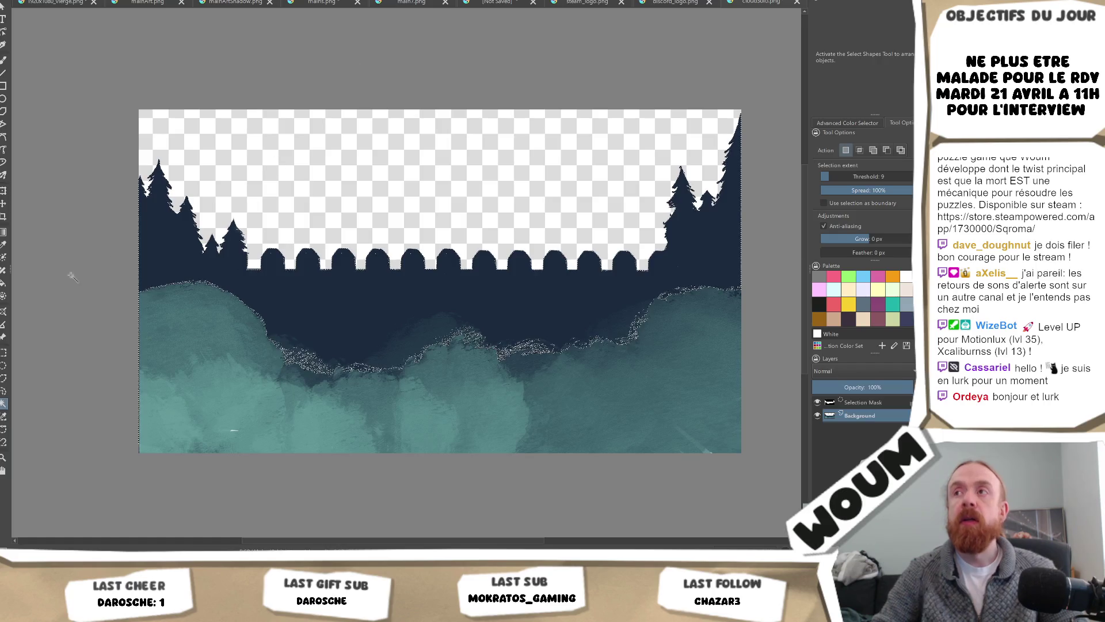
# Reselect the dark area with threshold 1, then switch back to the Polygonal Selection Tool
pyautogui.moveTo(824, 177); pyautogui.dragTo(821, 178)
pyautogui.click(329, 288)
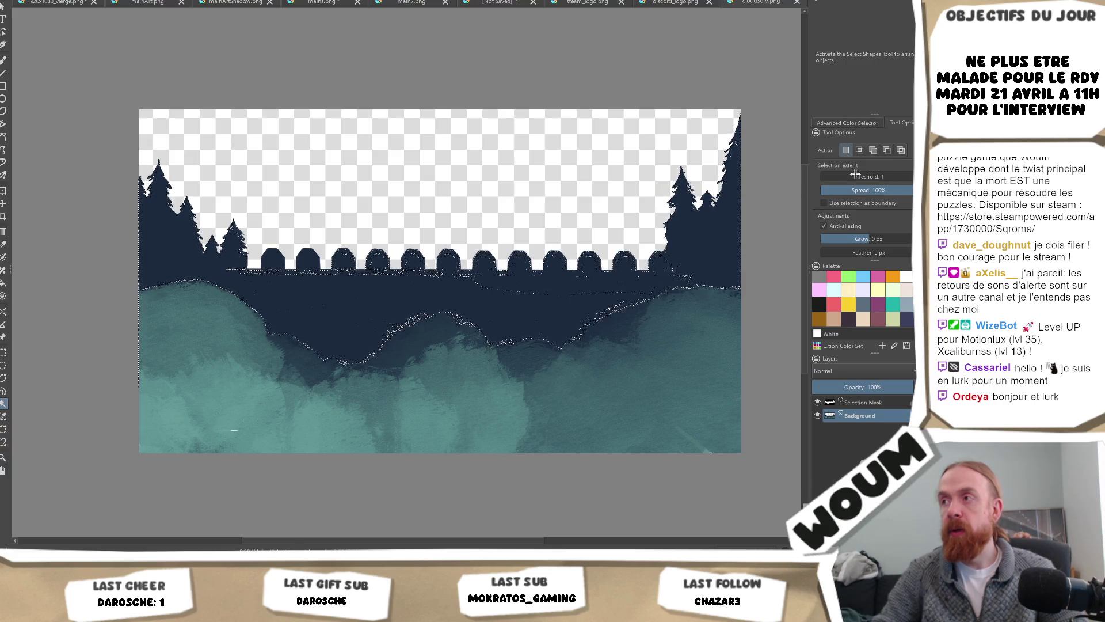
pyautogui.scroll(3, 827, 176)
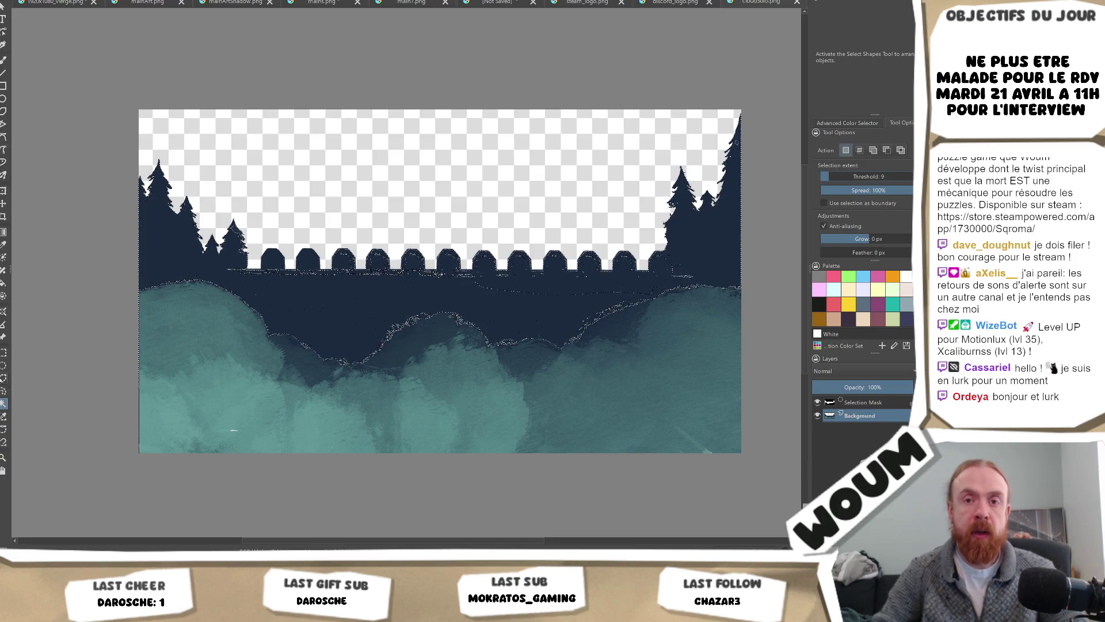
pyautogui.press('q')
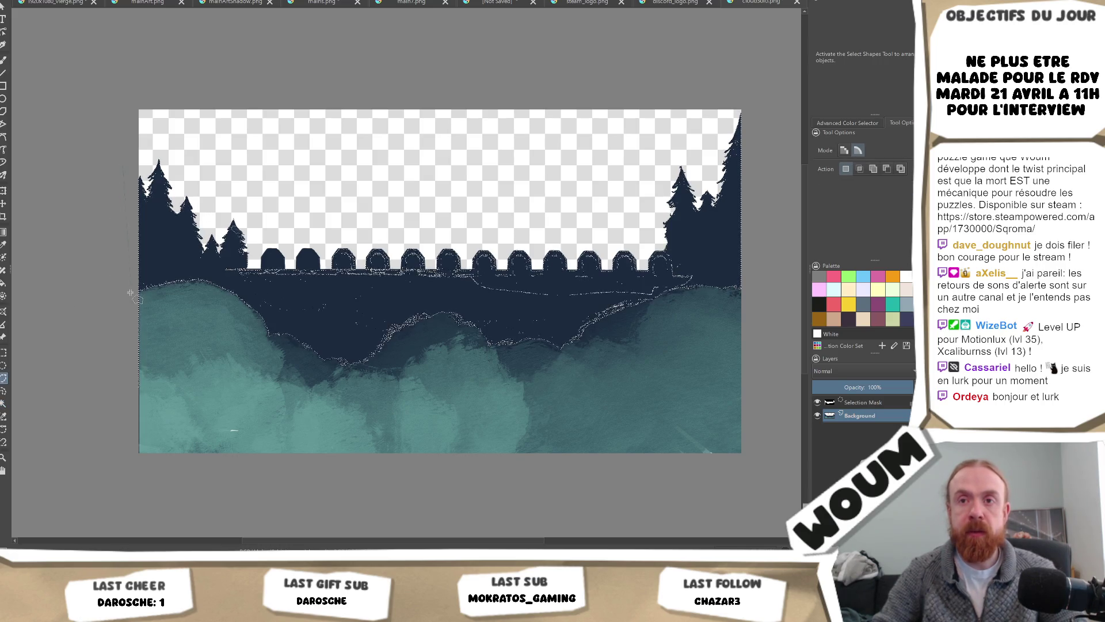
pyautogui.scroll(4, 133, 287)
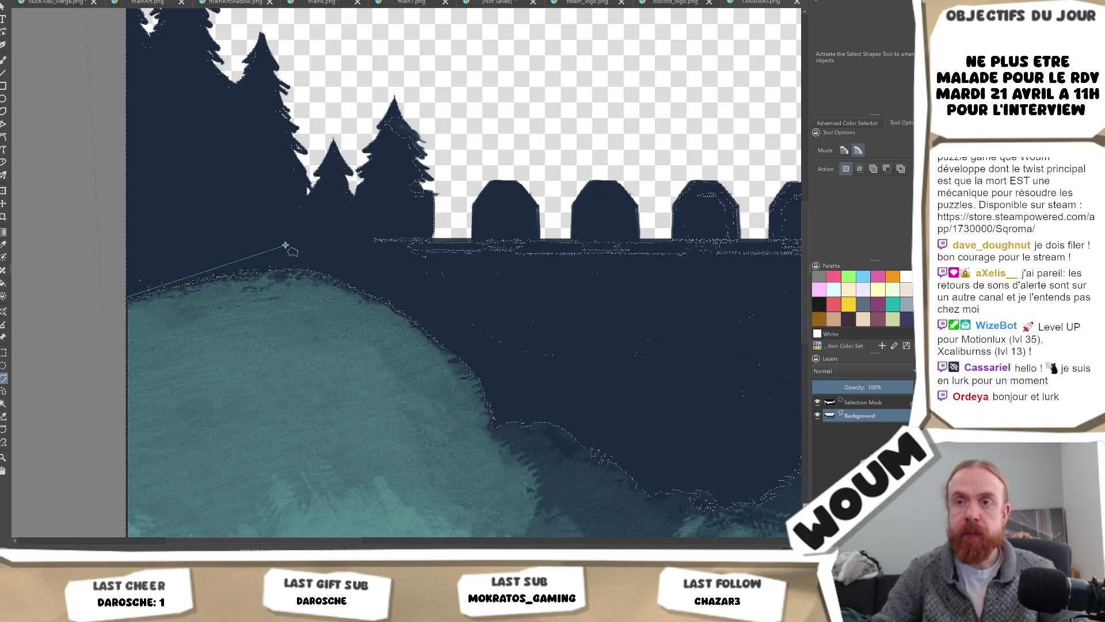
# Add polygonal outlines along the left hill edge and valley floor to the selection
pyautogui.click(239, 266)
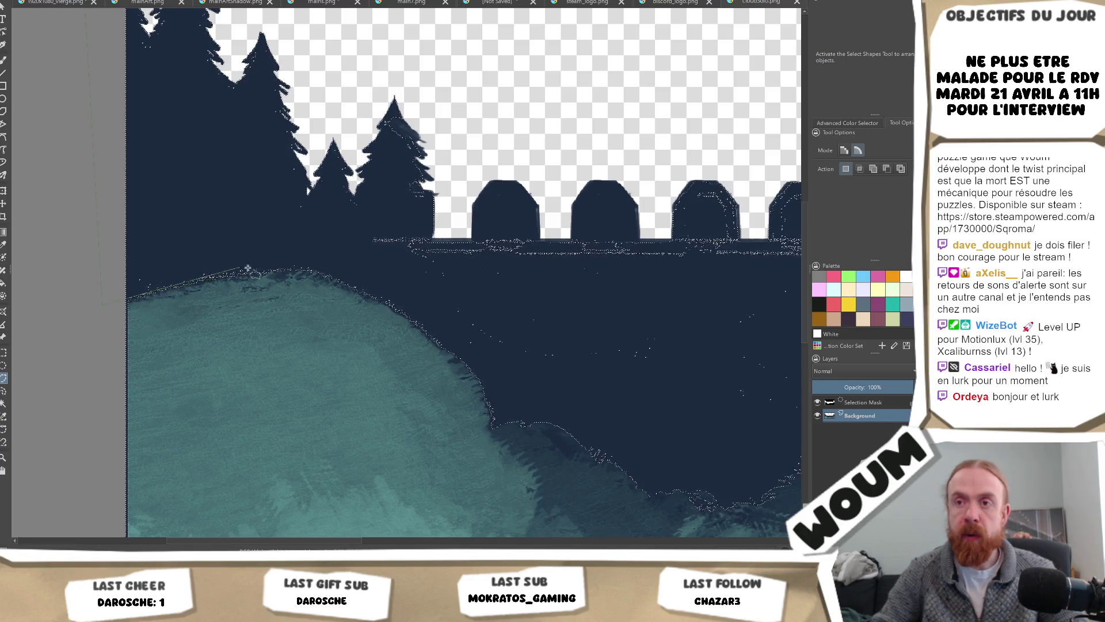
pyautogui.click(316, 266)
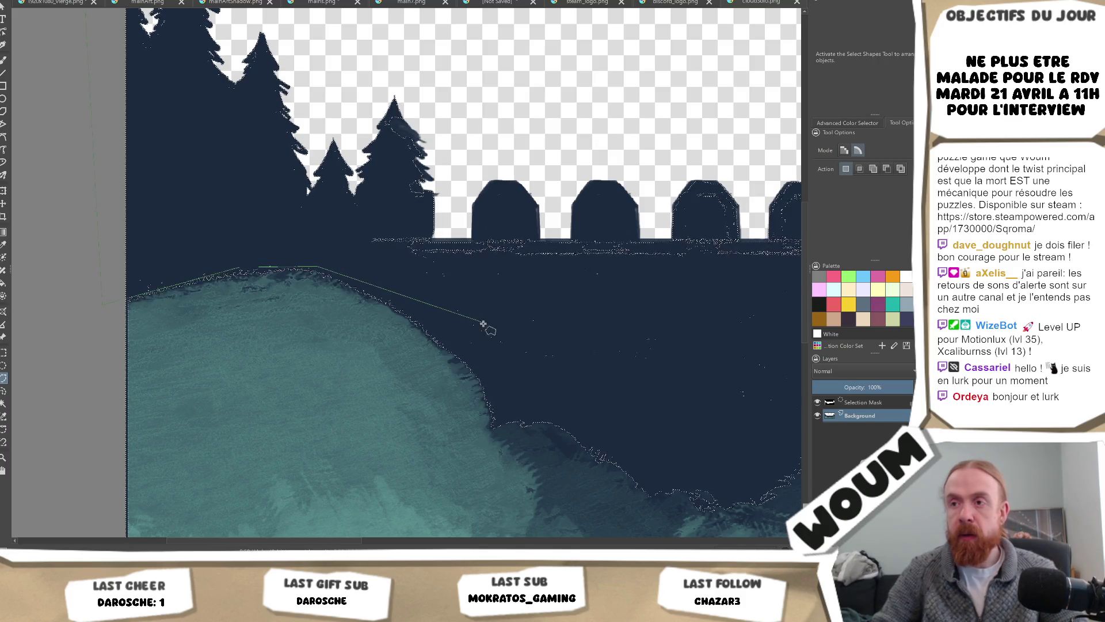
pyautogui.click(485, 373)
pyautogui.click(499, 415)
pyautogui.moveTo(627, 422); pyautogui.dragTo(437, 366)
pyautogui.click(371, 364)
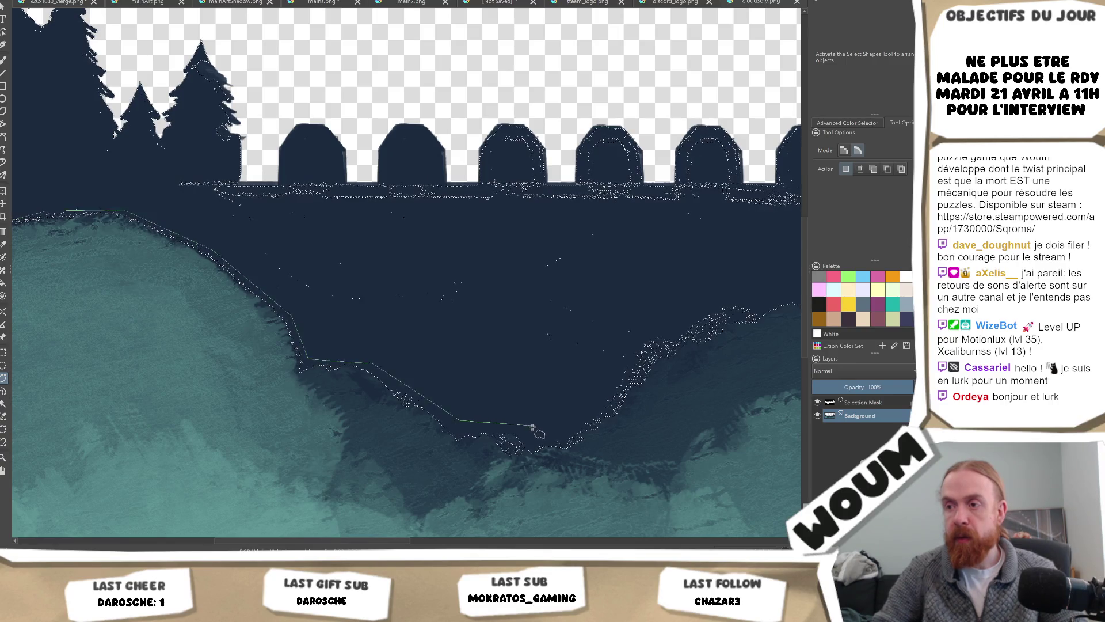
pyautogui.click(579, 423)
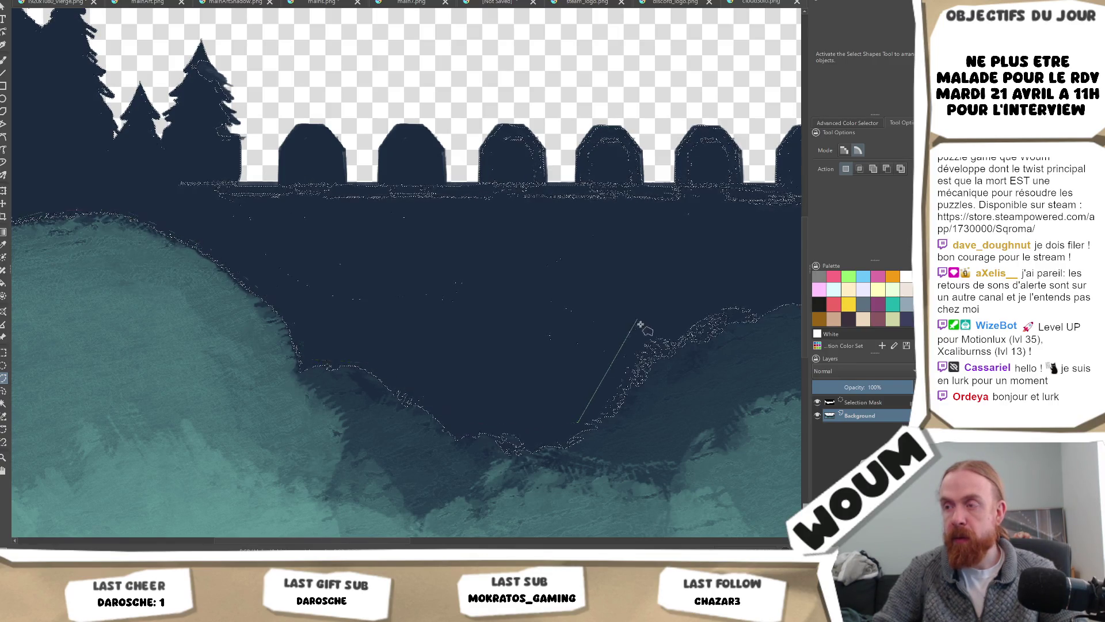
pyautogui.doubleClick(719, 298)
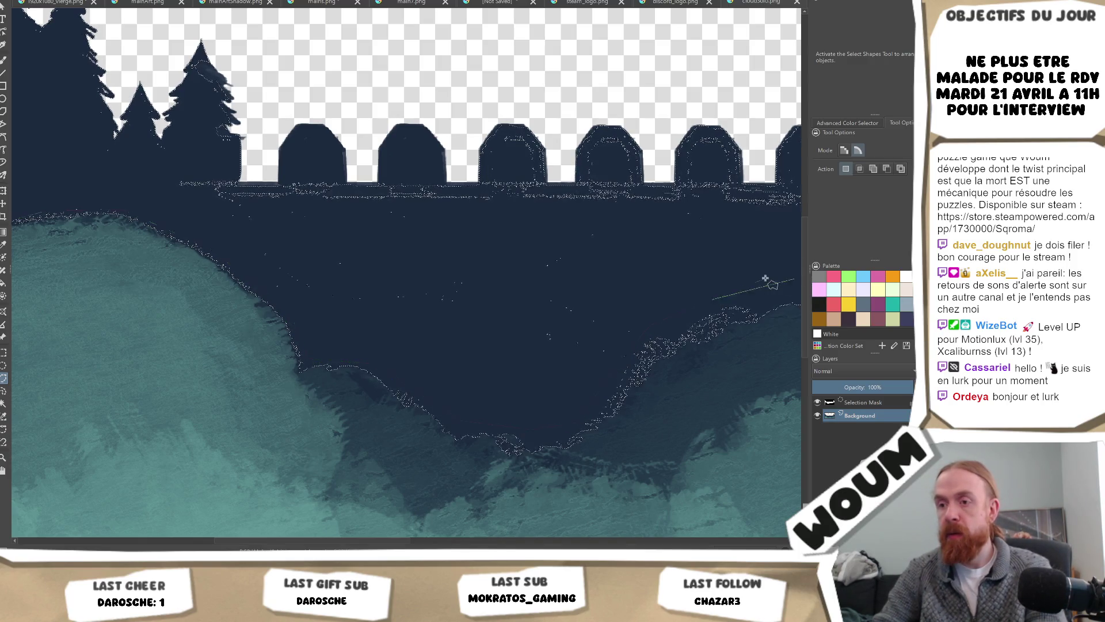
pyautogui.scroll(-2, 766, 278)
pyautogui.scroll(1, 768, 286)
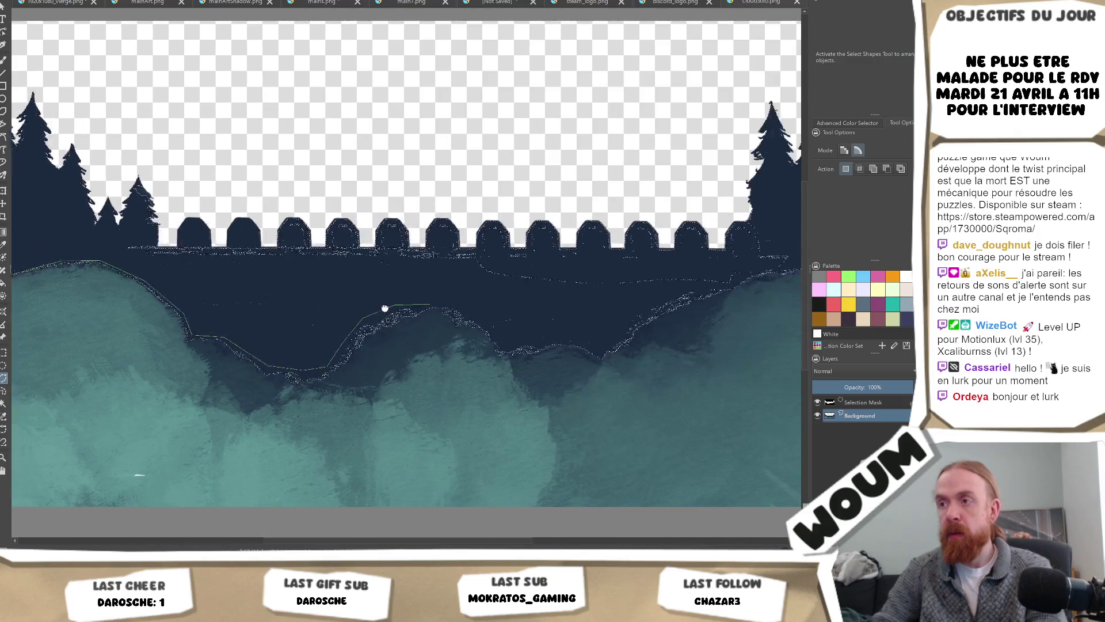
pyautogui.doubleClick(403, 304)
# Extend the selection with outlines along the middle and right hills to the image's right edge
pyautogui.click(475, 321)
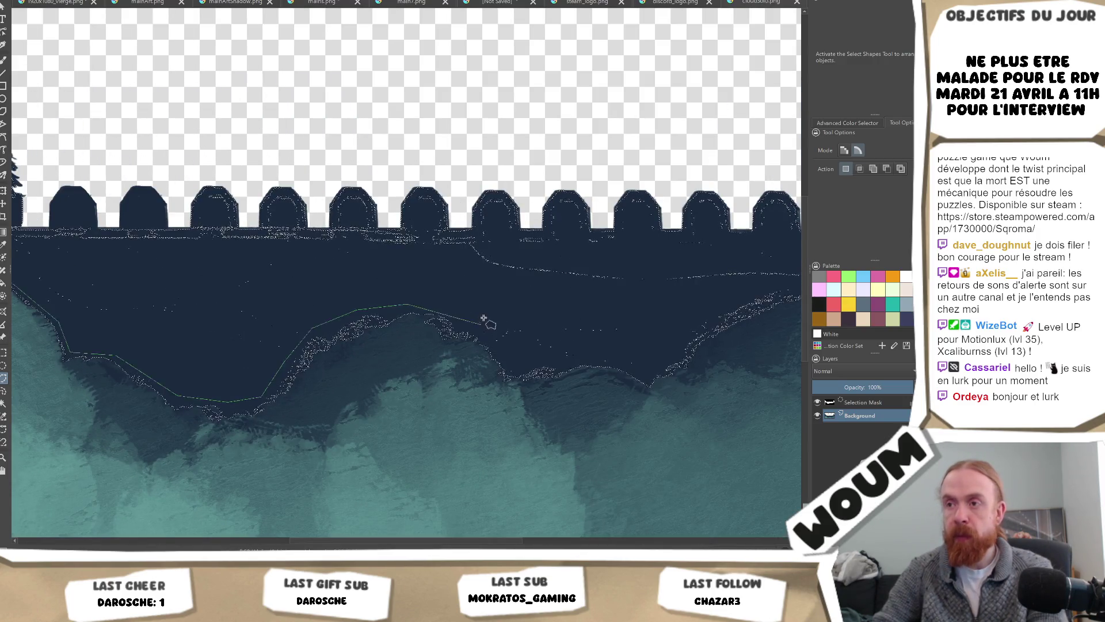
pyautogui.click(514, 363)
pyautogui.click(590, 357)
pyautogui.click(660, 360)
pyautogui.moveTo(659, 360); pyautogui.dragTo(553, 353)
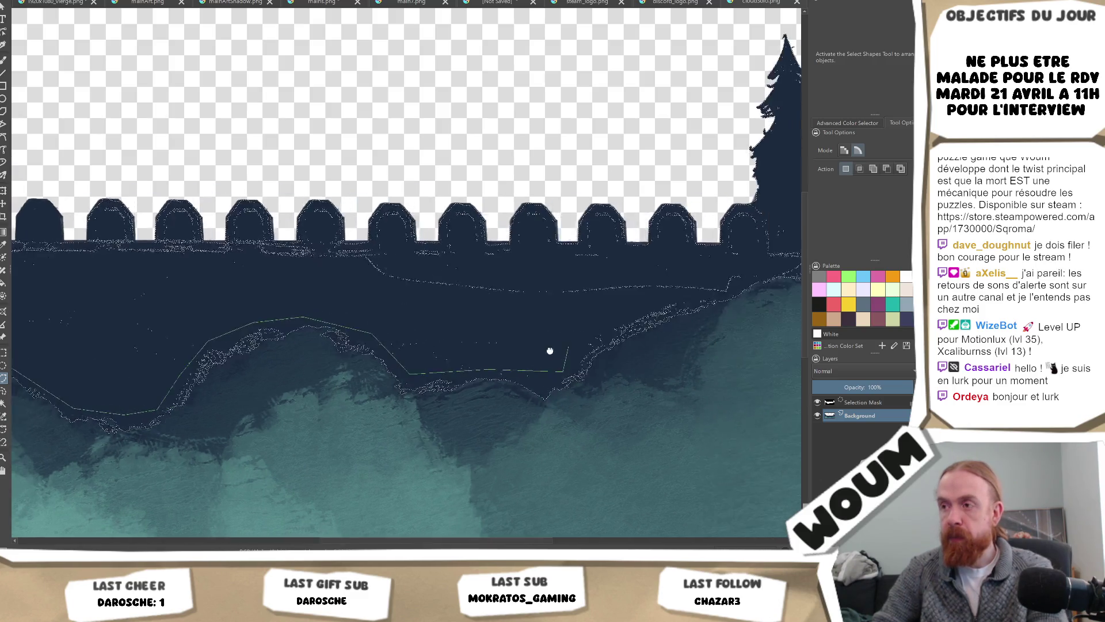
pyautogui.click(573, 337)
pyautogui.doubleClick(719, 285)
pyautogui.moveTo(719, 284); pyautogui.dragTo(587, 288)
pyautogui.click(636, 270)
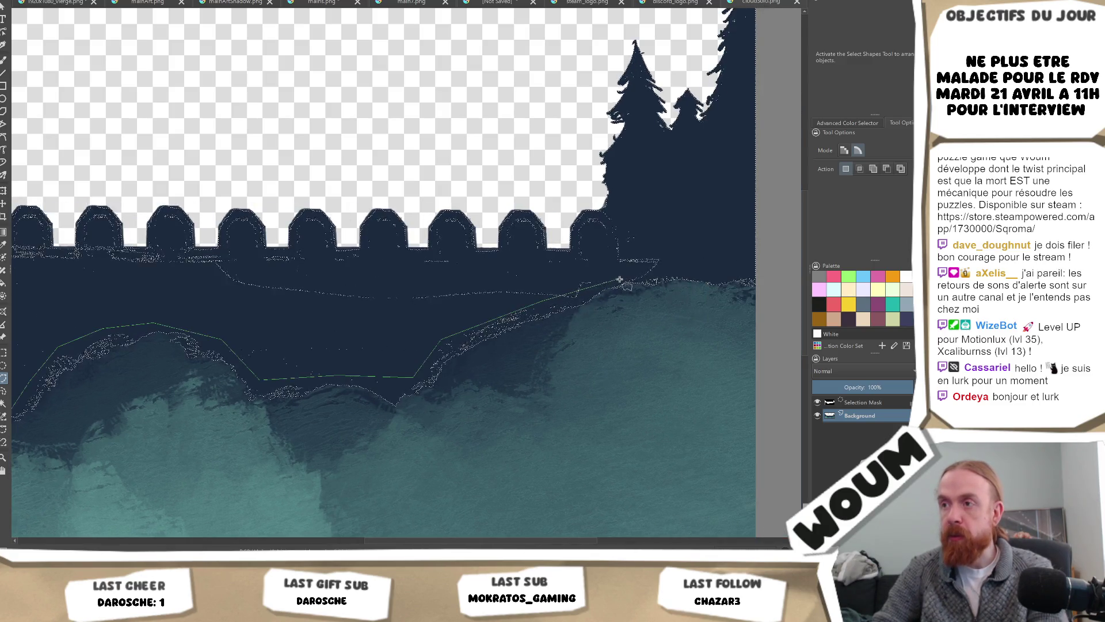
pyautogui.doubleClick(747, 277)
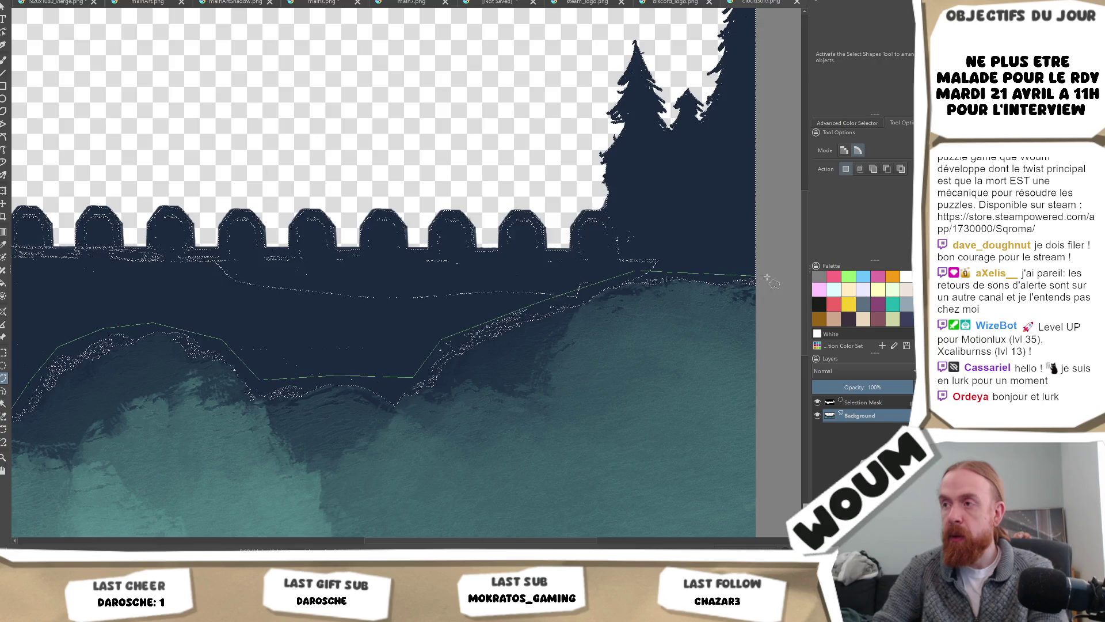
pyautogui.scroll(-5, 760, 205)
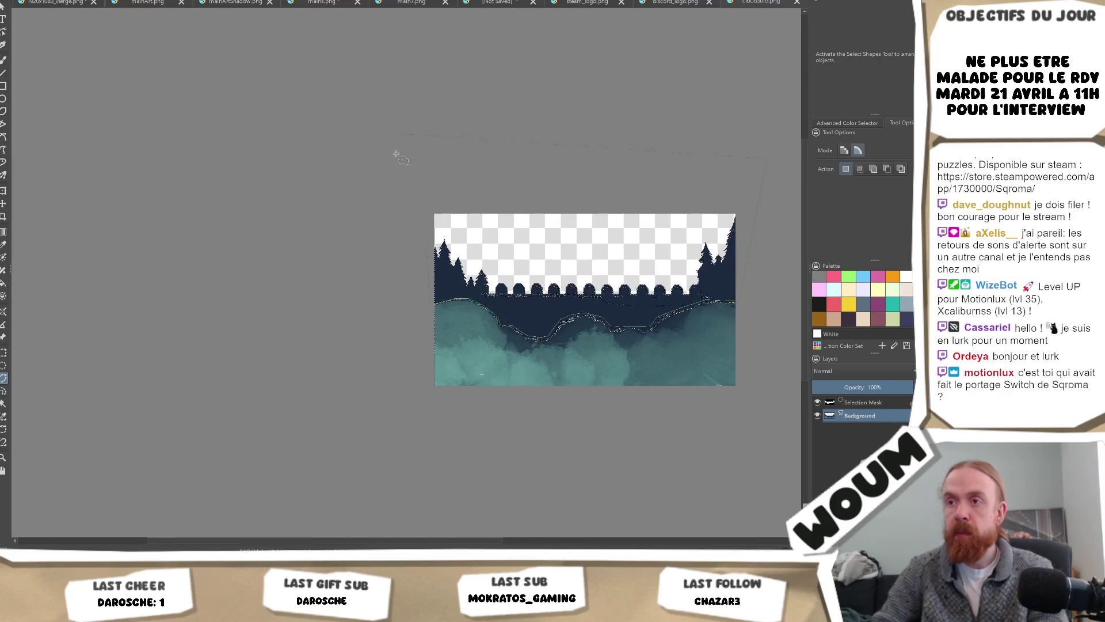
pyautogui.scroll(3, 396, 260)
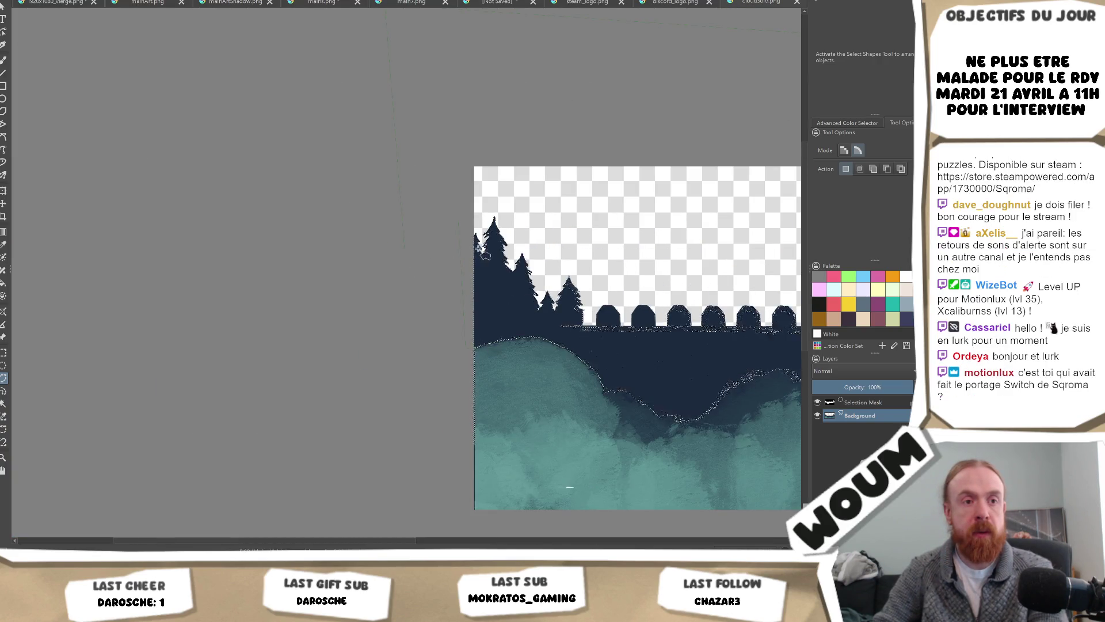
pyautogui.scroll(3, 500, 236)
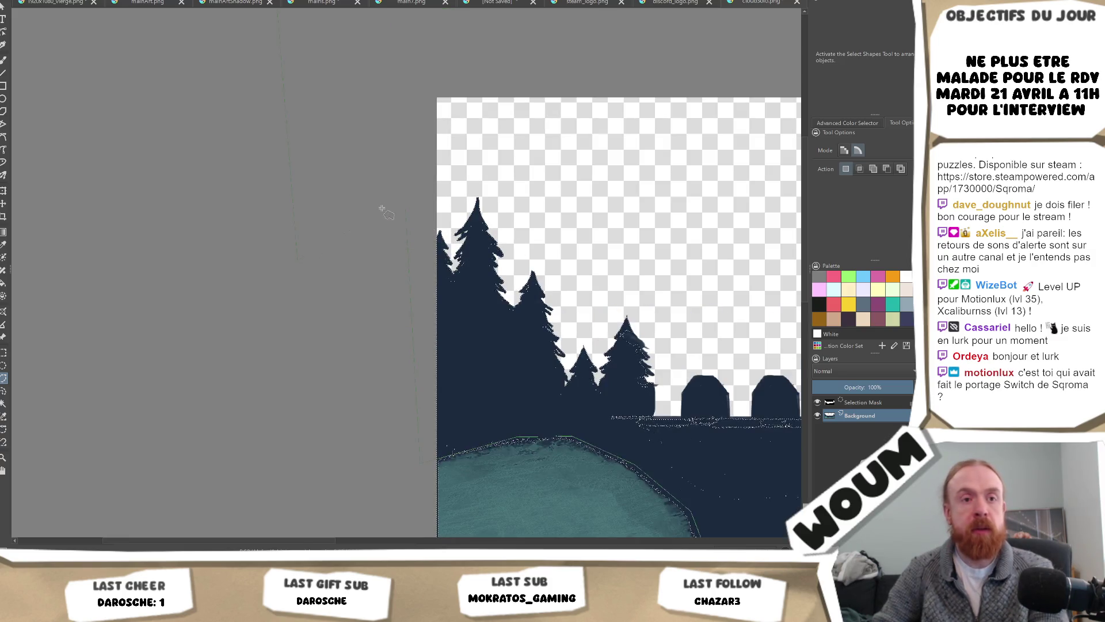
pyautogui.scroll(-3, 402, 213)
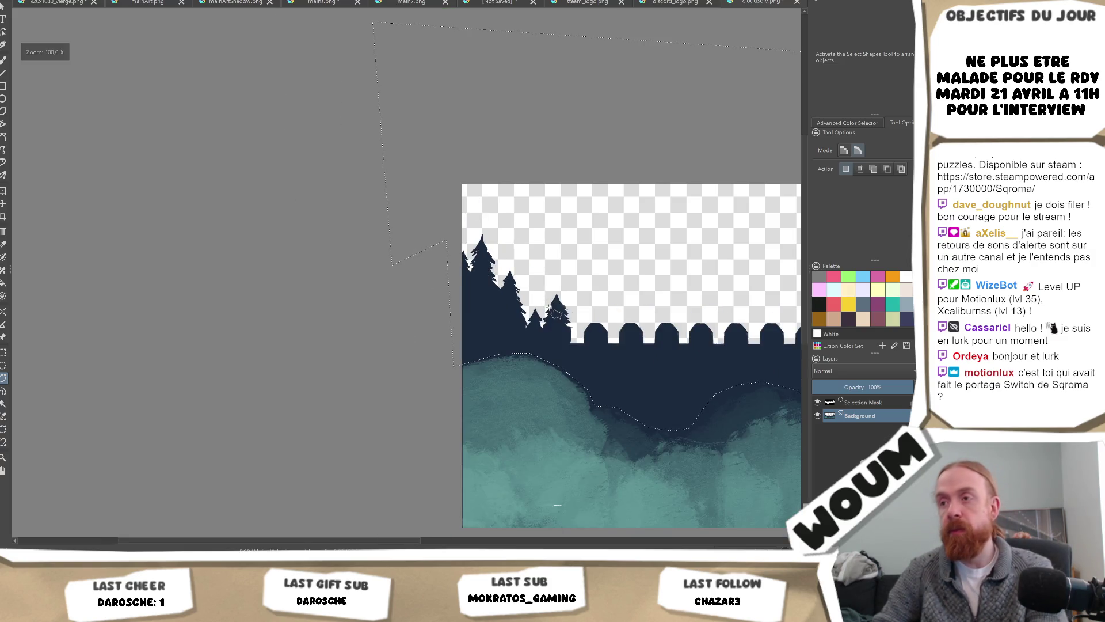
# Delete the selected trees and wall, save the image as PNG, and inspect TransitionCanvas in Unity
pyautogui.press('Delete')
pyautogui.hotkey('ctrl', 's')
pyautogui.press('Return')
pyautogui.hotkey('alt', 'Tab')
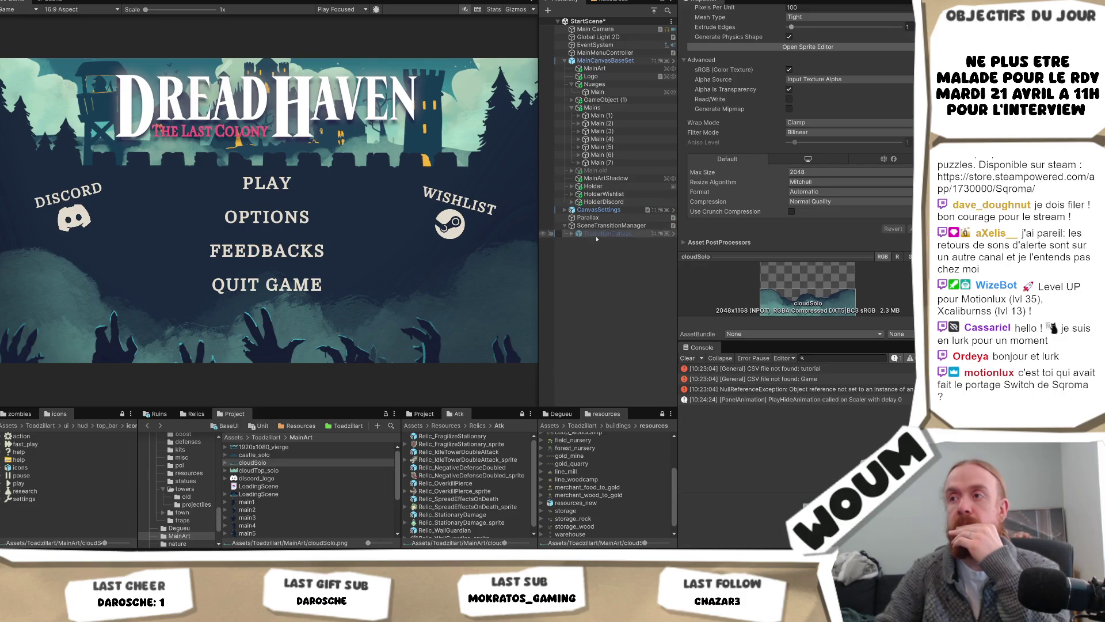
pyautogui.click(599, 234)
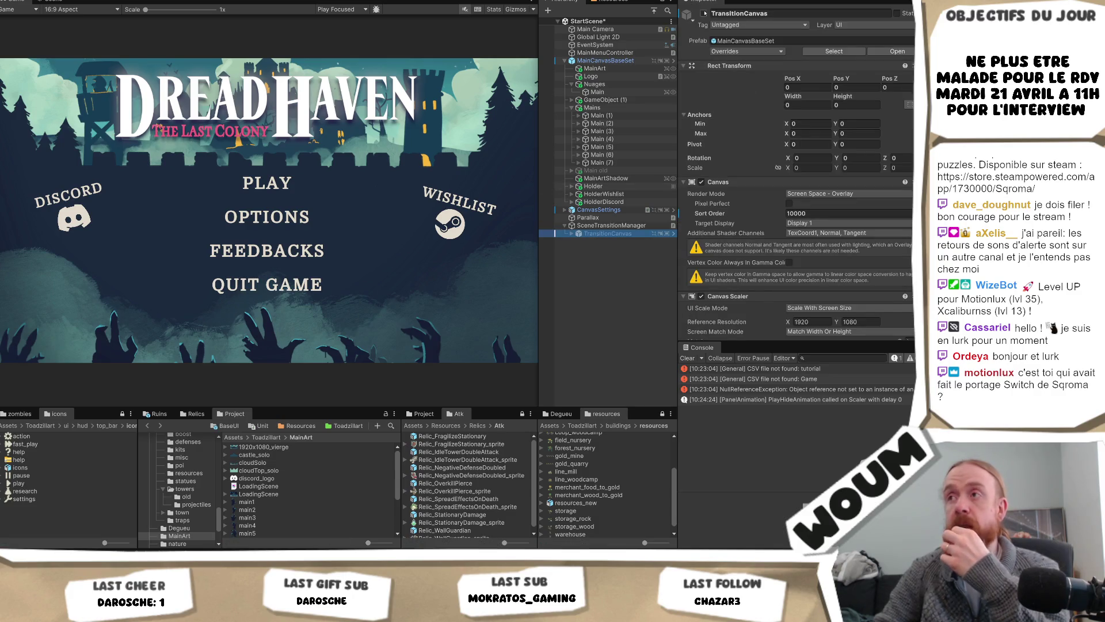
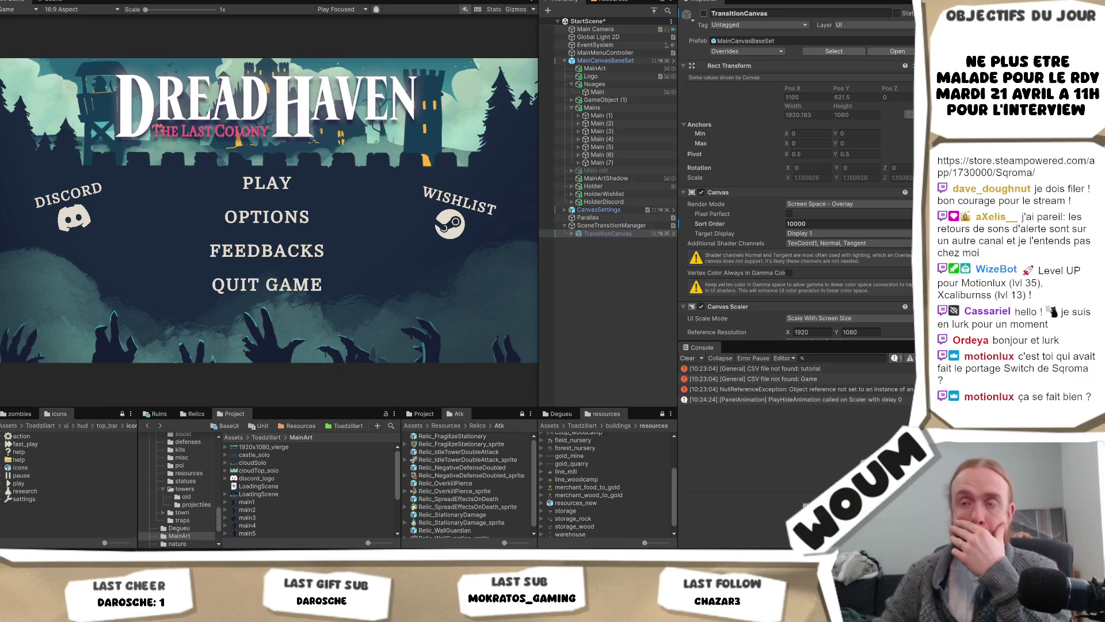
# Rename the cloud image Main under Nuages to 'Nuage'
pyautogui.click(617, 85)
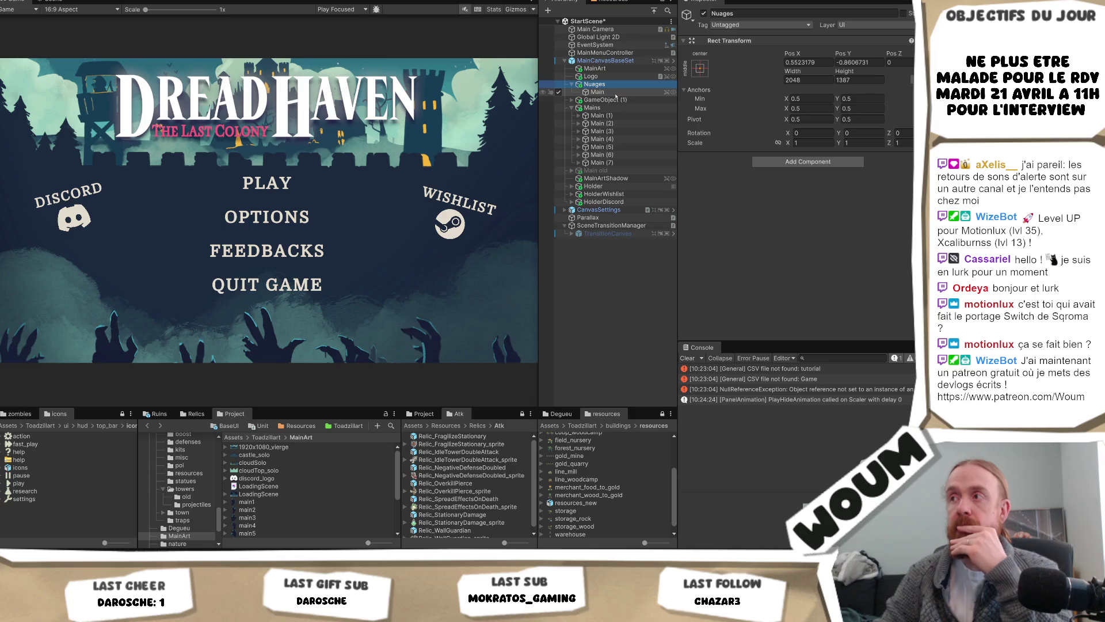
pyautogui.click(613, 92)
pyautogui.press('F2')
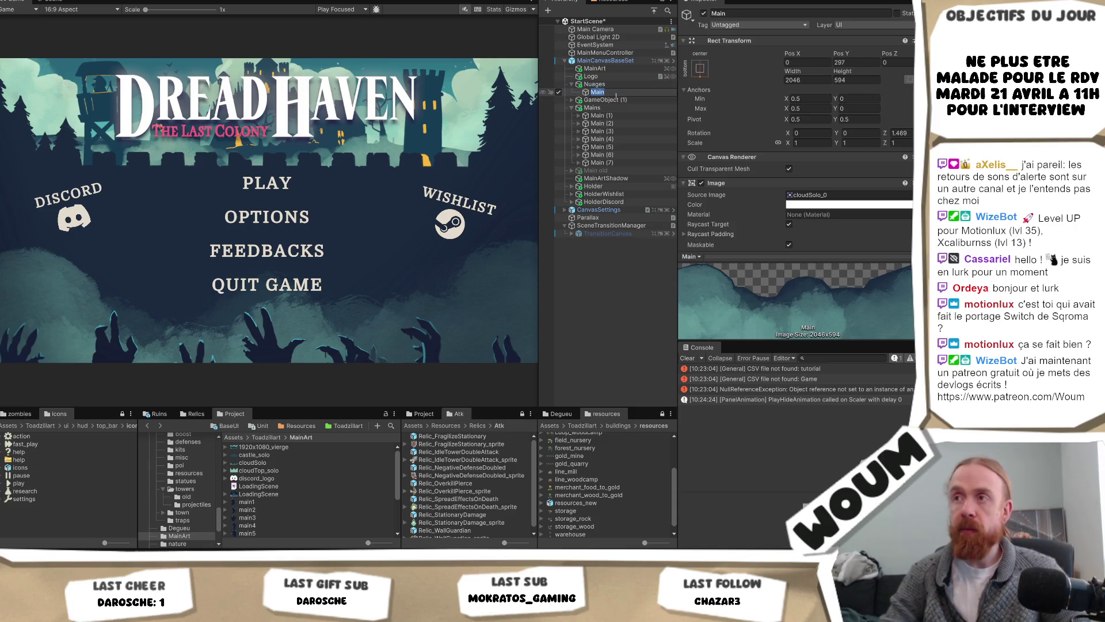
pyautogui.write('Nuage')
pyautogui.press('Return')
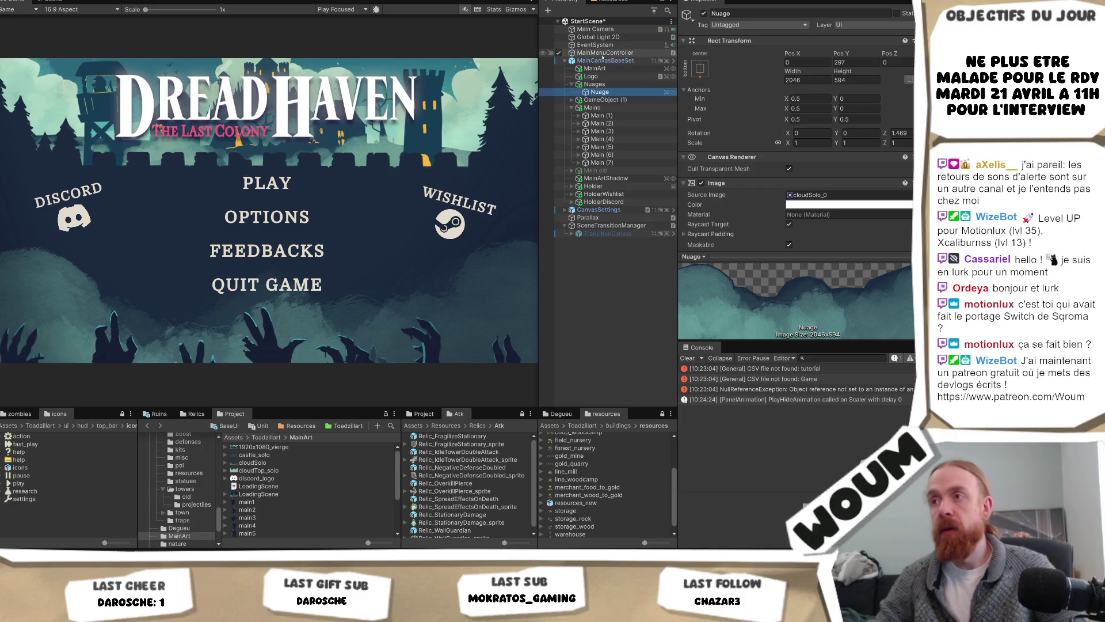
# Inspect Holder and MainArtShadow, then select the Parallax object to view its layers
pyautogui.click(579, 186)
pyautogui.click(572, 187)
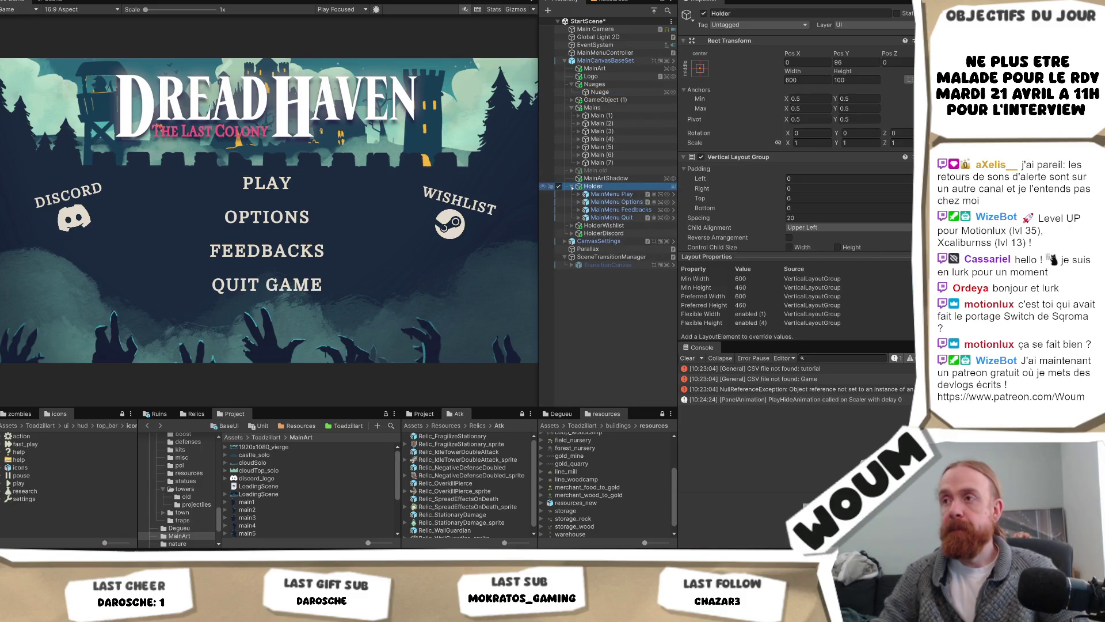
pyautogui.click(604, 178)
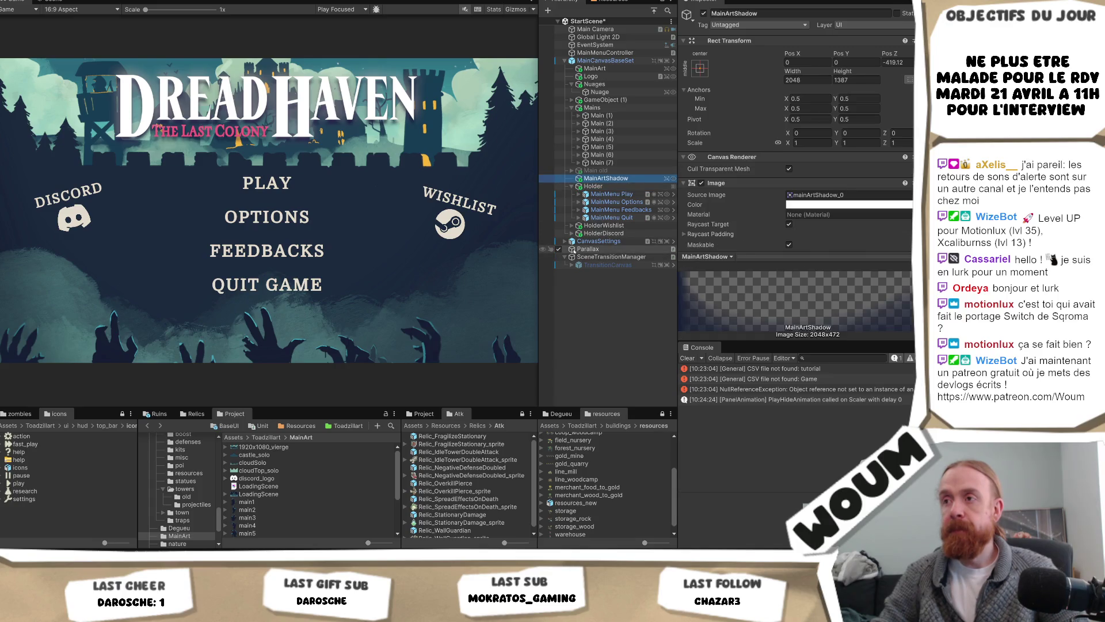
pyautogui.click(574, 250)
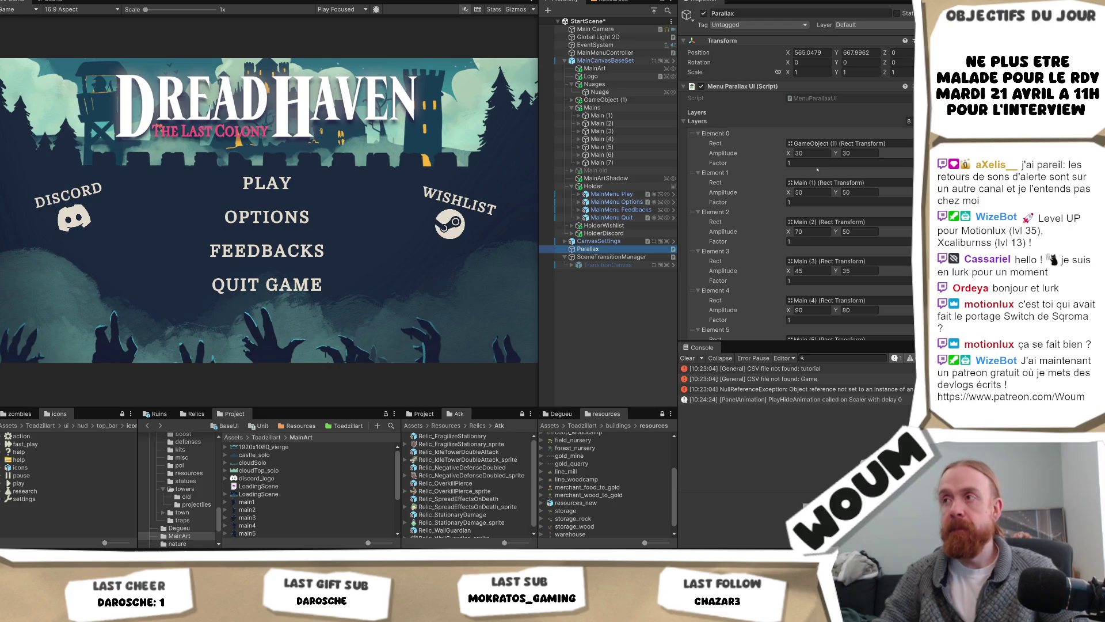
# Add parallax layer Element 8 and assign the Nuage cloud to its Rect field
pyautogui.scroll(-5, 816, 168)
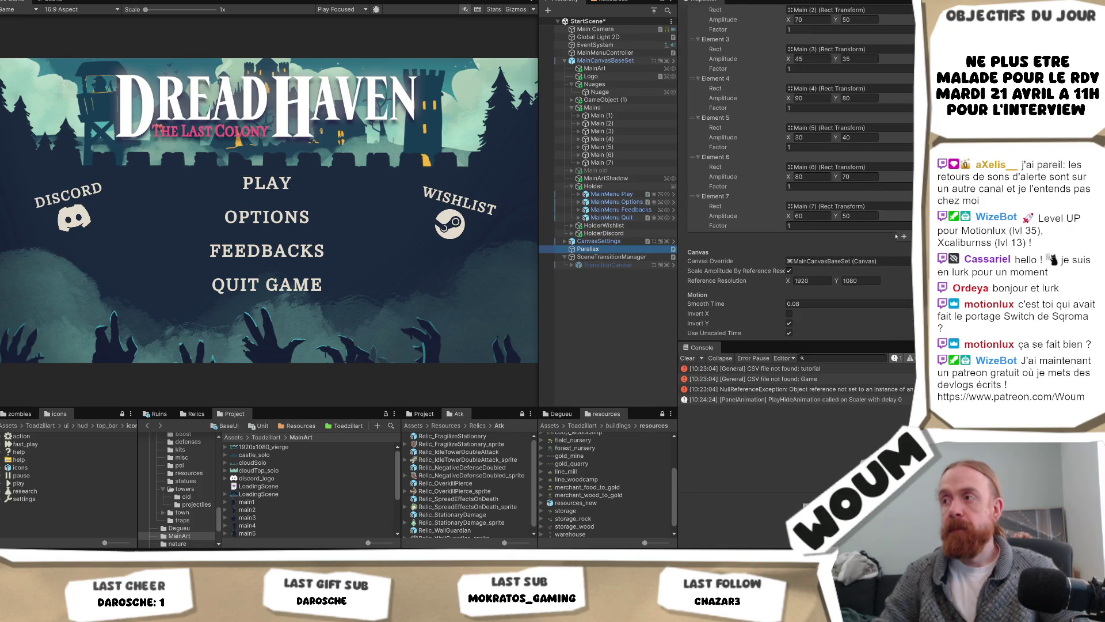
pyautogui.click(903, 237)
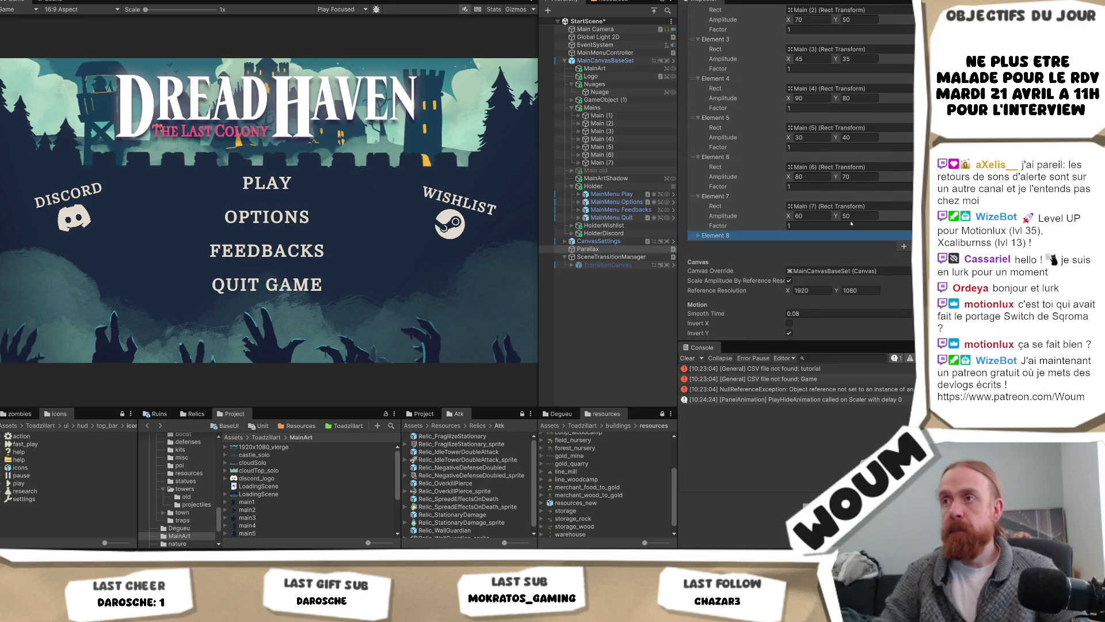
pyautogui.click(699, 235)
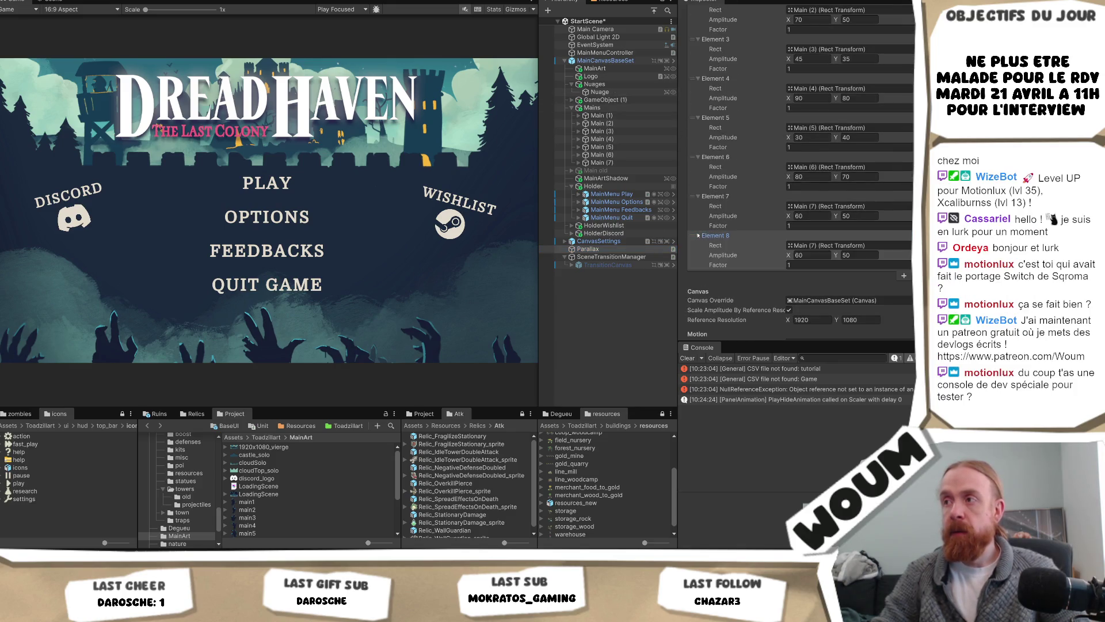
pyautogui.click(601, 92)
pyautogui.moveTo(600, 92); pyautogui.dragTo(838, 247)
pyautogui.click(815, 265)
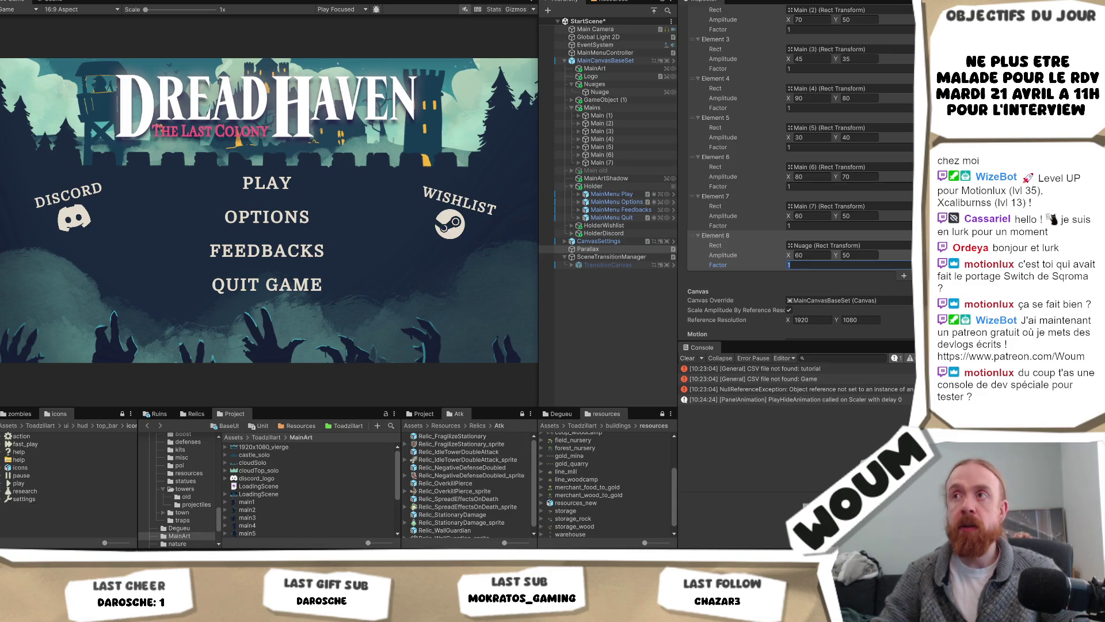
# Play-test the main menu, start a game, then stop play mode
pyautogui.hotkey('ctrl', 'p')
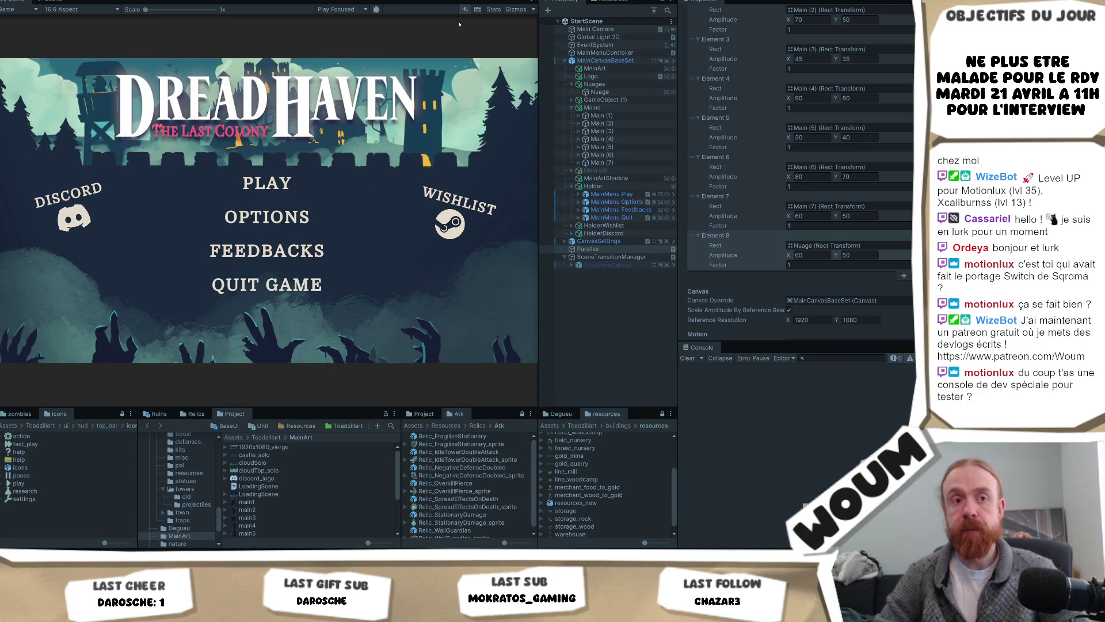
pyautogui.click(266, 182)
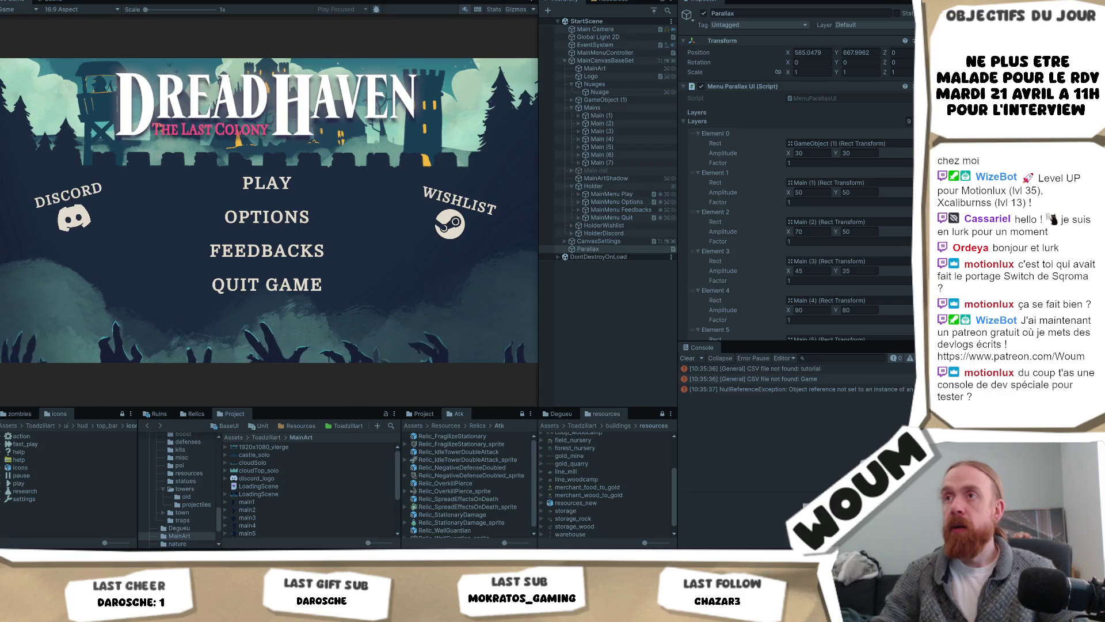
pyautogui.hotkey('ctrl', 'p')
# Set Element 8's Factor to 2 and run the scene to test it
pyautogui.scroll(-8, 820, 262)
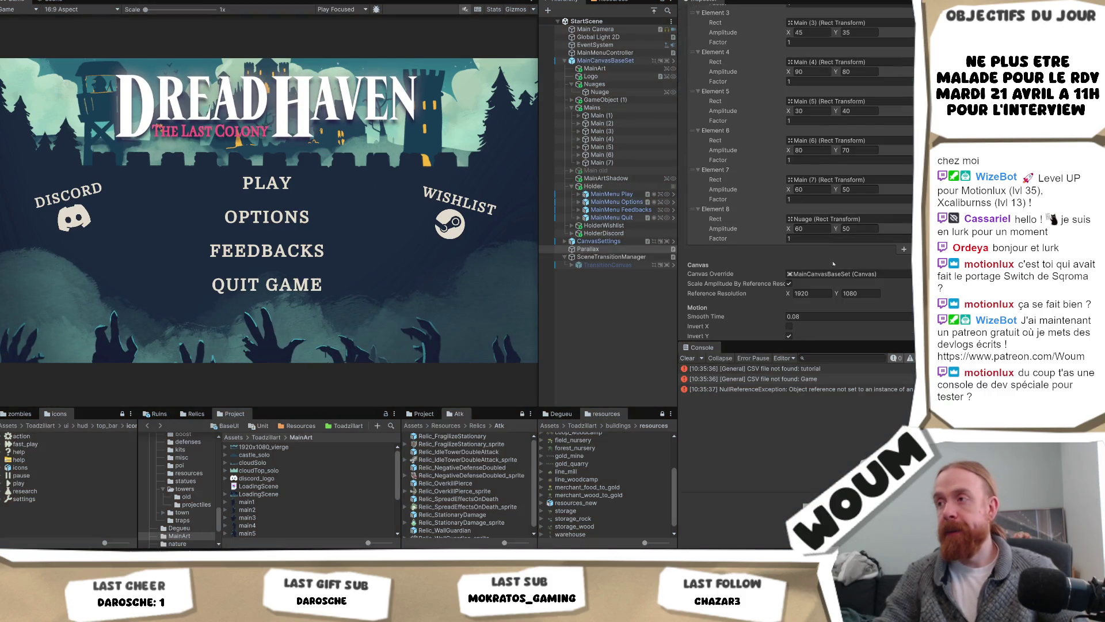
pyautogui.click(792, 238)
pyautogui.write('2')
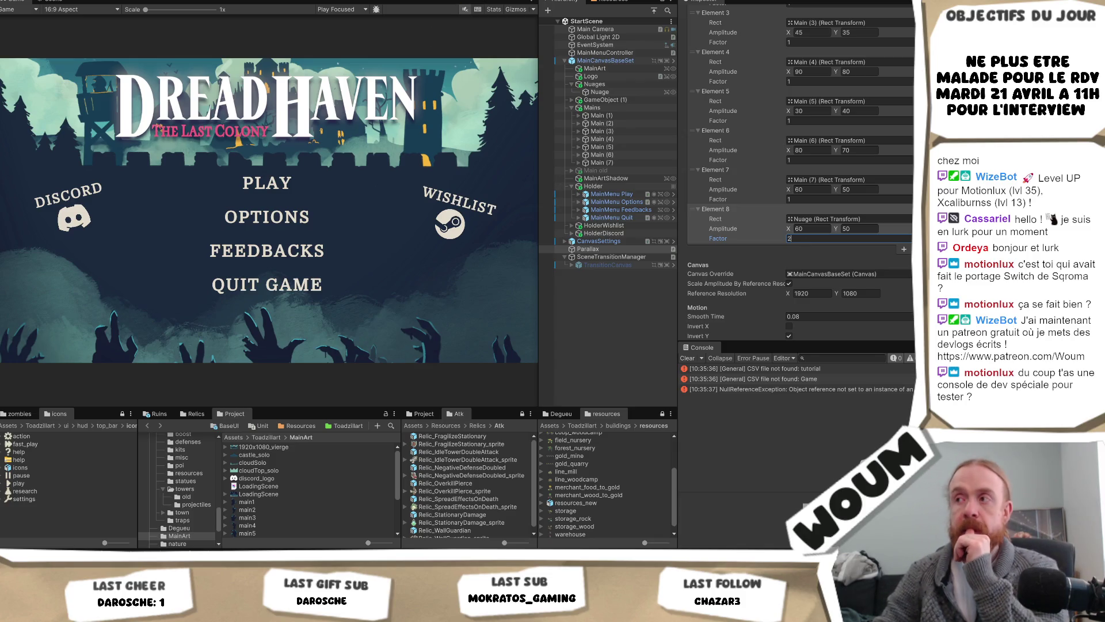
pyautogui.hotkey('ctrl', 'p')
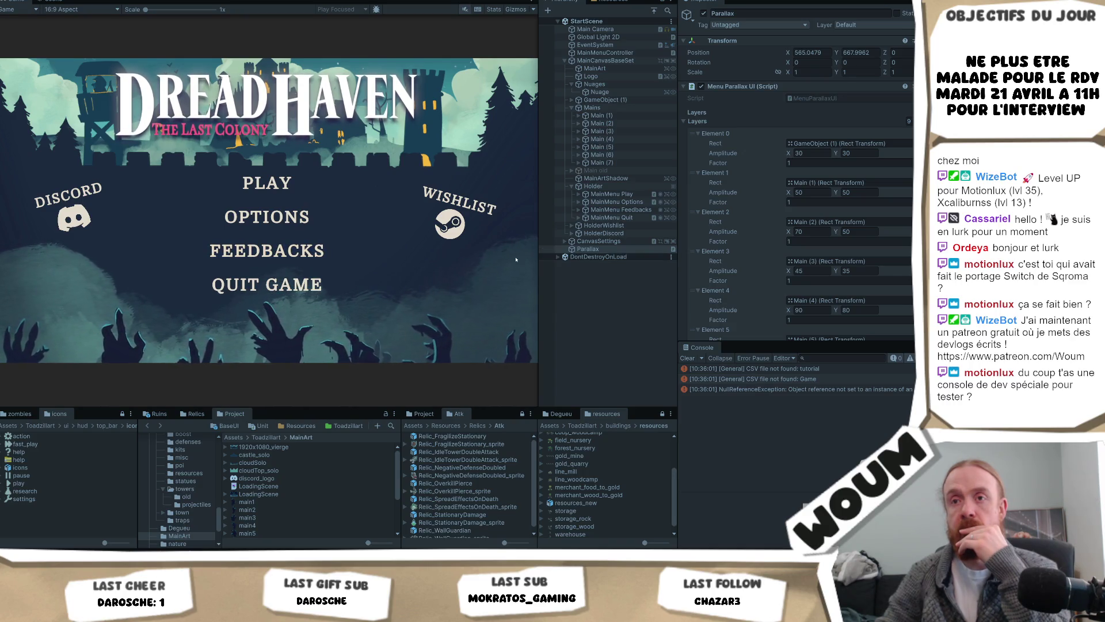
# Set Element 8's amplitude to 20 horizontally and 10 vertically
pyautogui.scroll(-5, 846, 253)
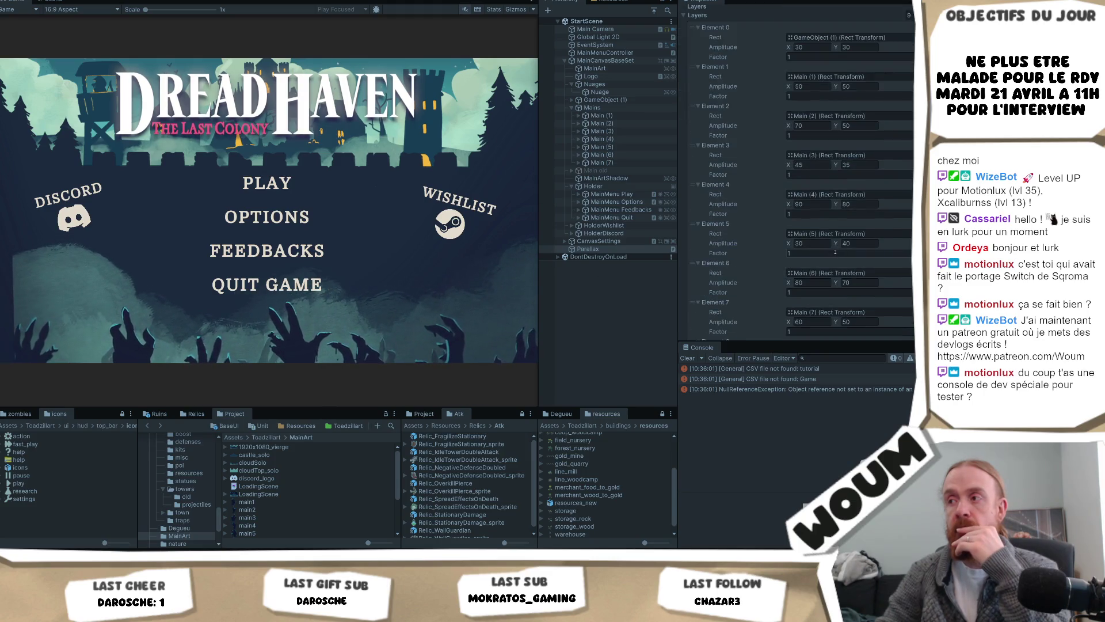
pyautogui.click(824, 230)
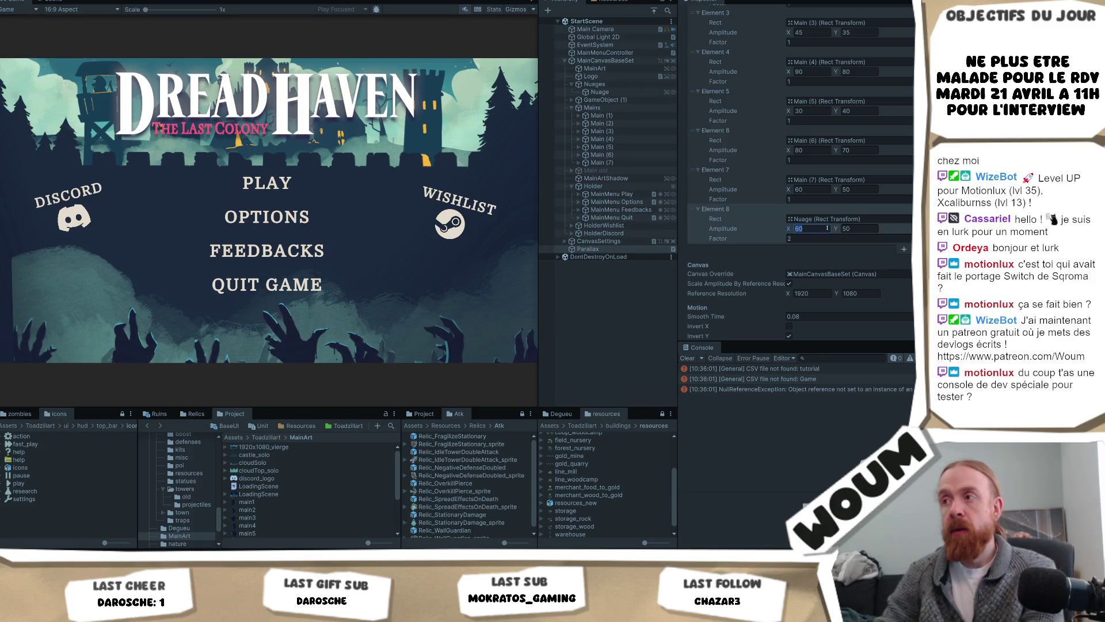
pyautogui.write('20')
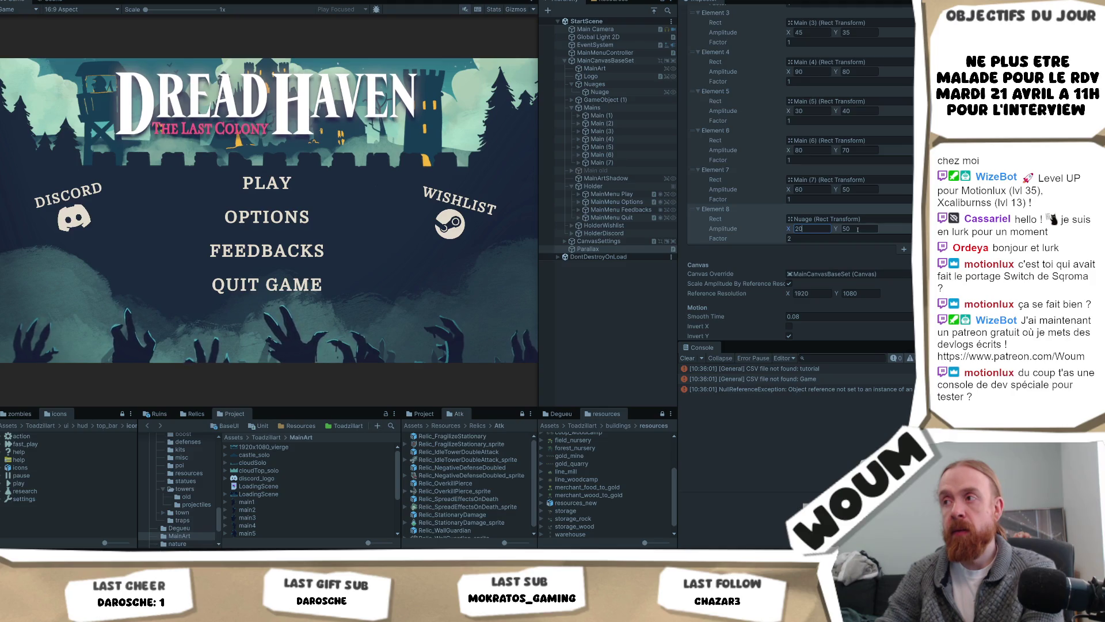
pyautogui.press('Return')
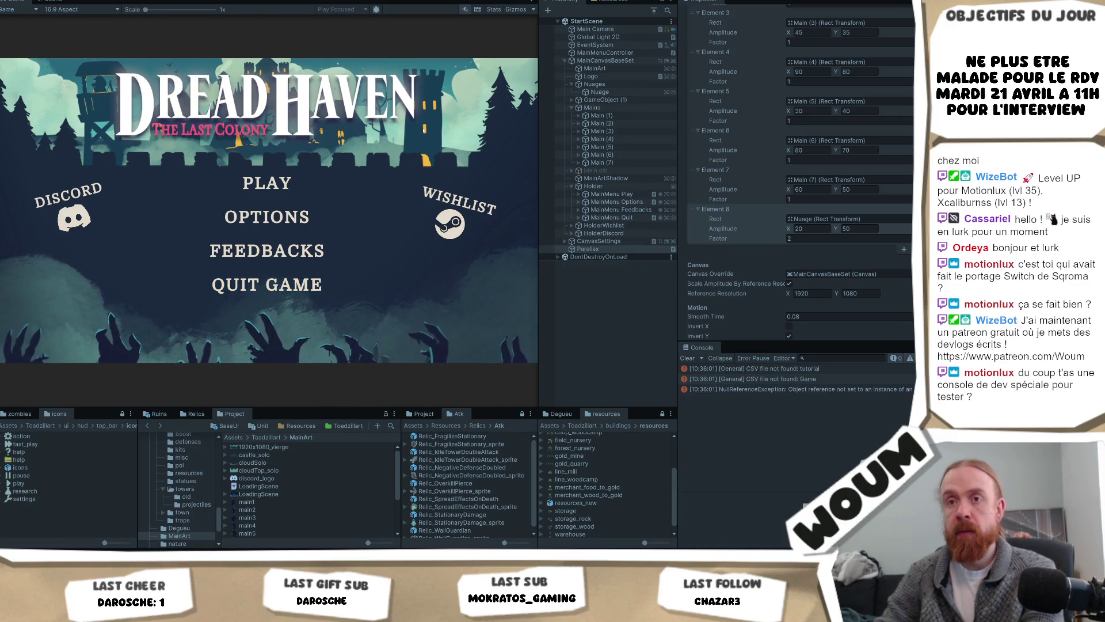
pyautogui.click(852, 229)
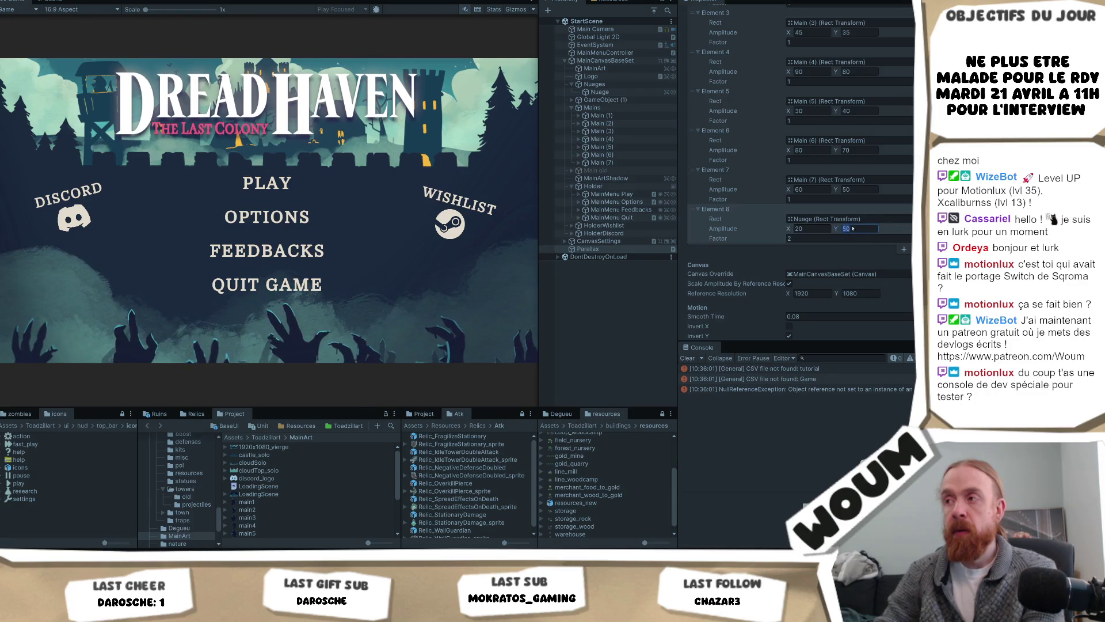
pyautogui.write('10')
pyautogui.press('Return')
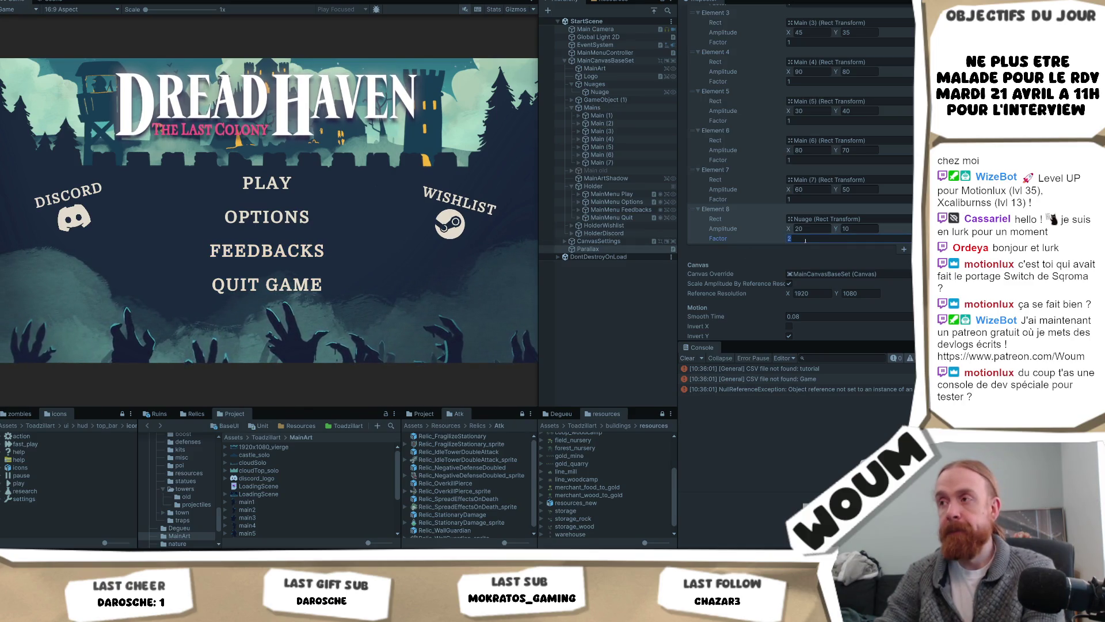
# Try a Factor of 0.5, then settle Element 8's Factor at 1
pyautogui.write('0.5')
pyautogui.press('Return')
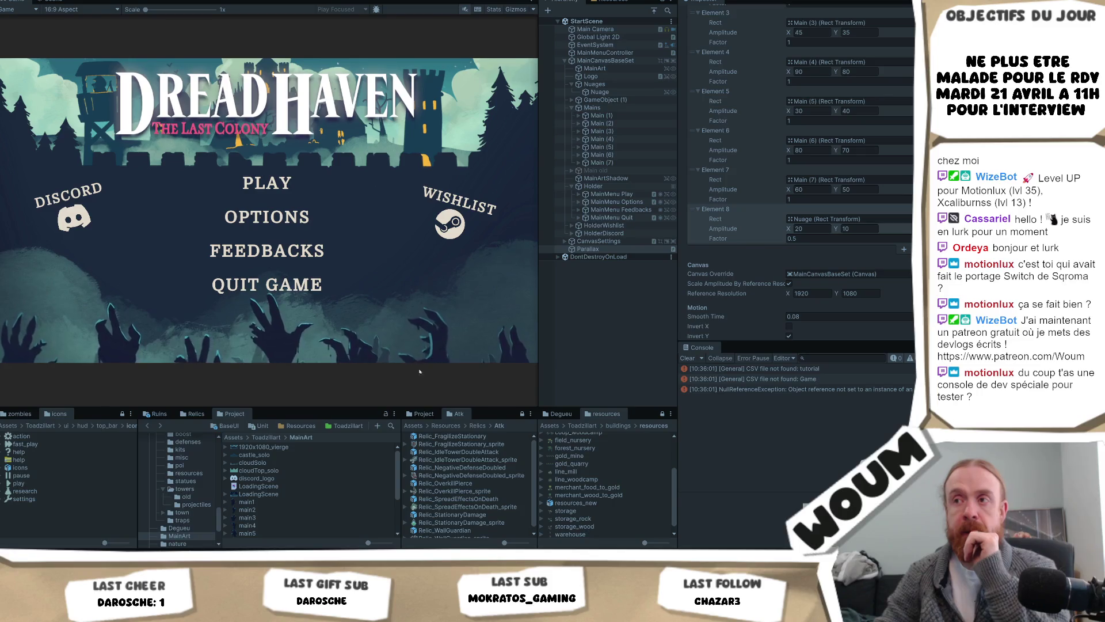
pyautogui.click(818, 238)
pyautogui.write('1')
pyautogui.press('Return')
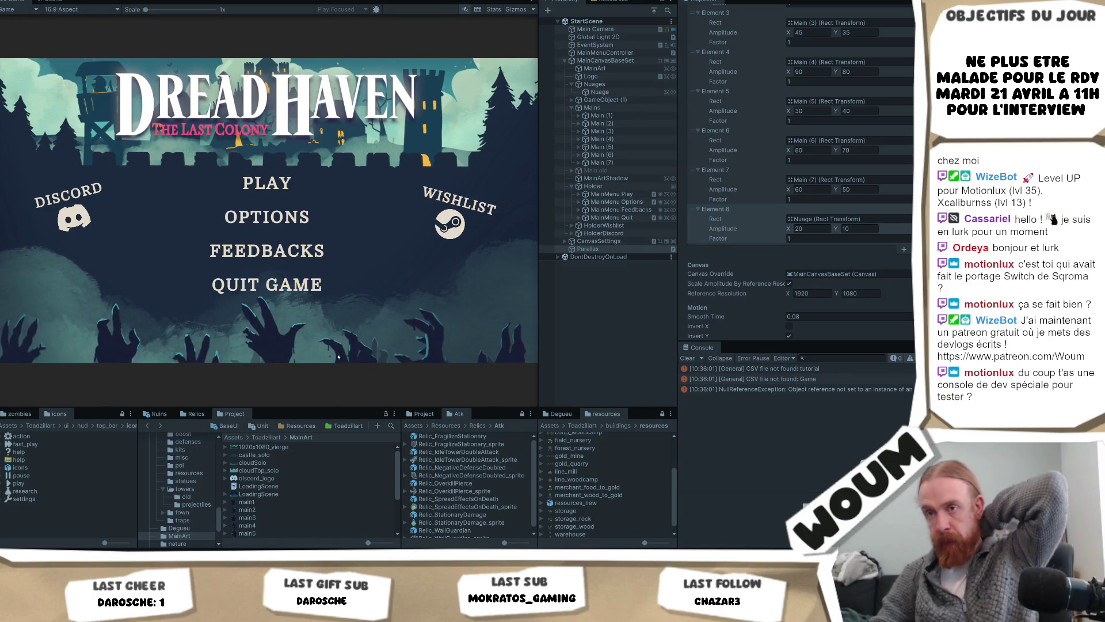
pyautogui.scroll(3, 889, 196)
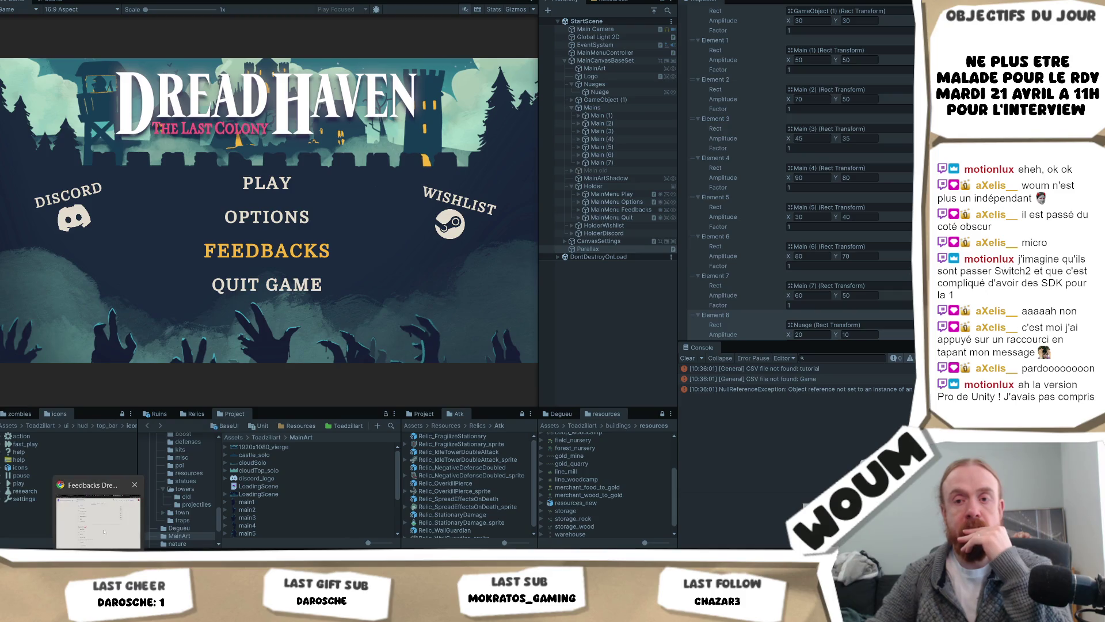
# Switch from Unity to the DreadHaven feedback Google Form
pyautogui.hotkey('alt', 'Tab')
# Start the description with 'Thanks for playing the playtest of DreadHaven!' followed by a blank line
pyautogui.scroll(5, 351, 187)
pyautogui.scroll(10, 352, 187)
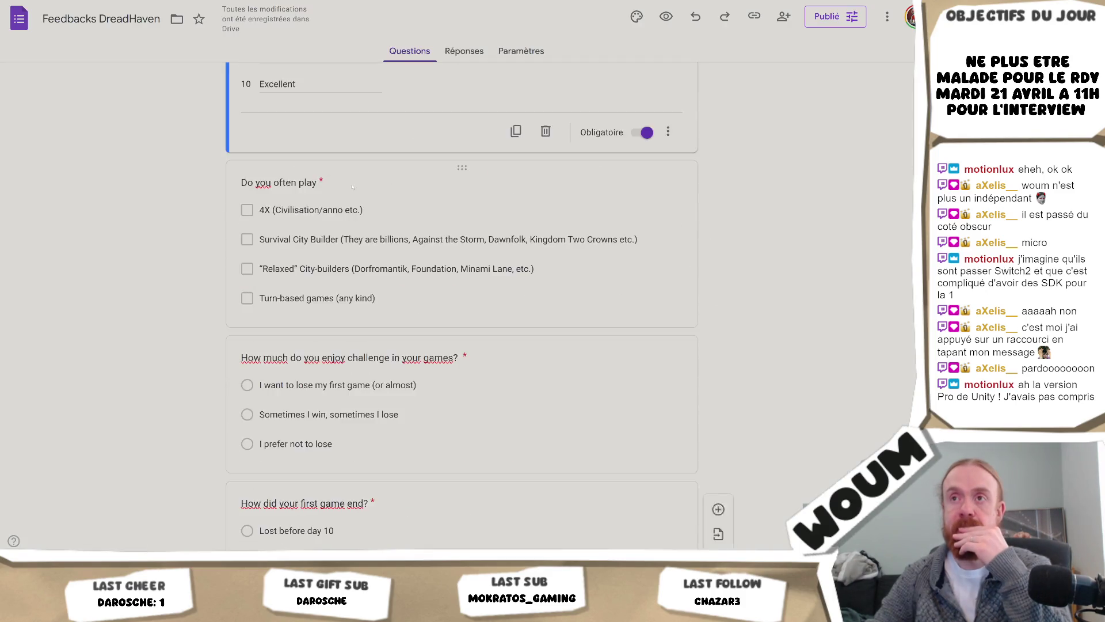
pyautogui.tripleClick(241, 134)
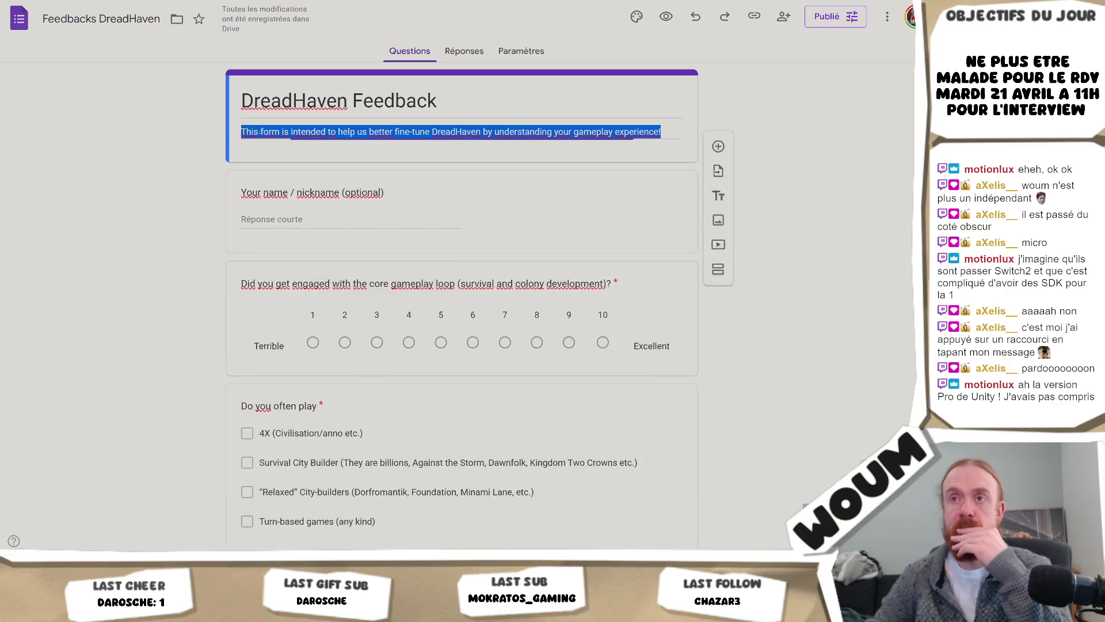
pyautogui.click(242, 131)
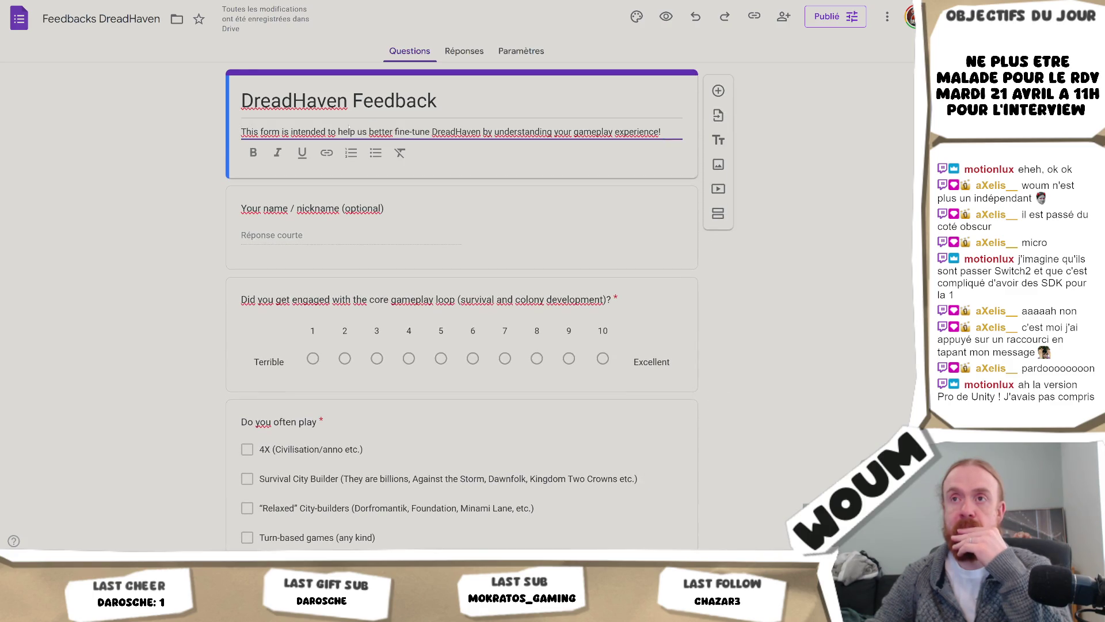
pyautogui.write('Thanks fo')
pyautogui.write('r playi')
pyautogui.write('he playtes')
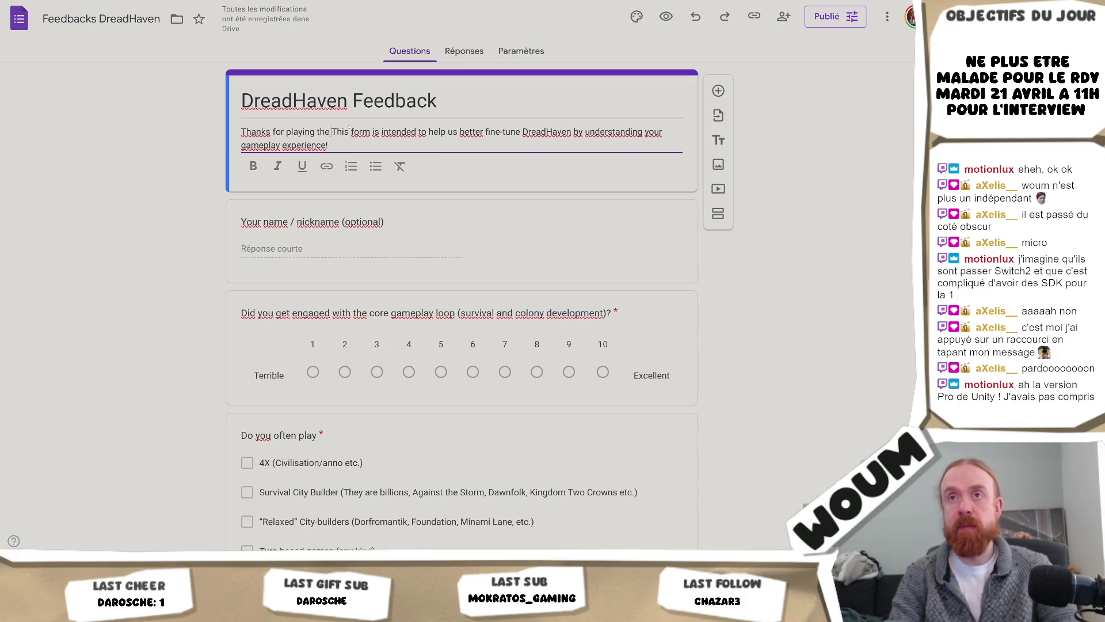
pyautogui.write('t of DreadHav')
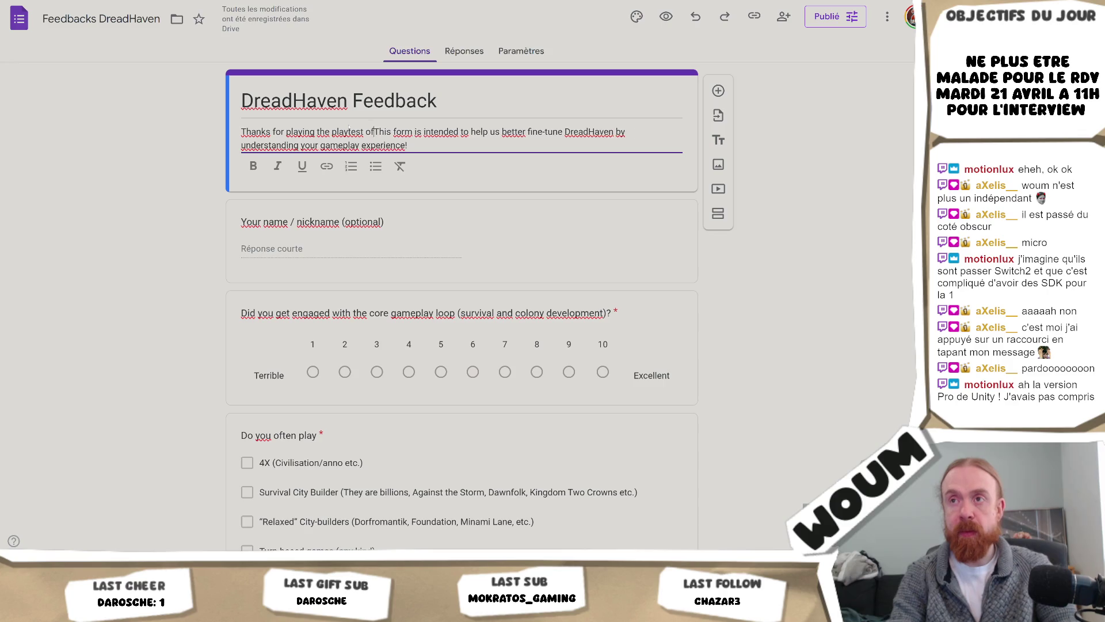
pyautogui.write('en!')
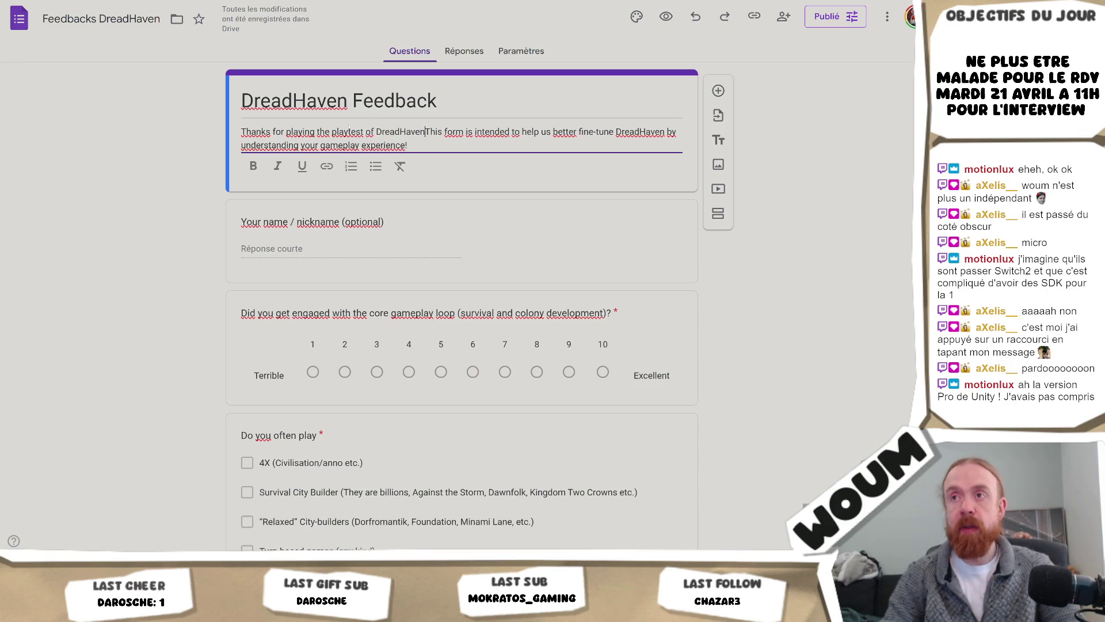
pyautogui.press('Return')
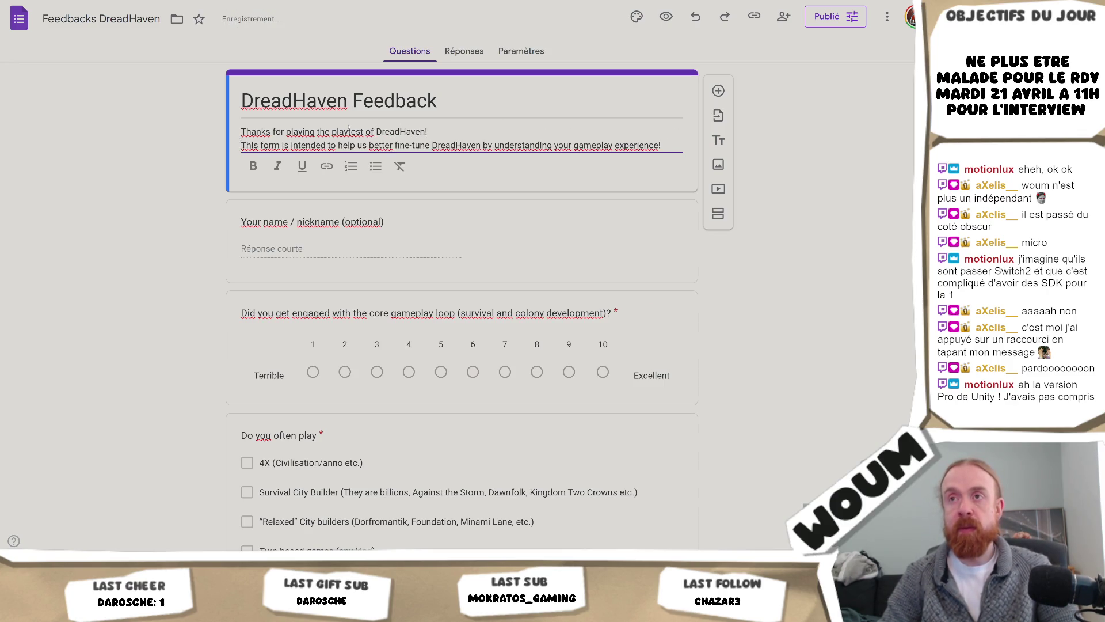
pyautogui.press('Return')
# Make the thank-you line bold and return to Unity
pyautogui.moveTo(427, 131); pyautogui.dragTo(241, 131)
pyautogui.click(253, 180)
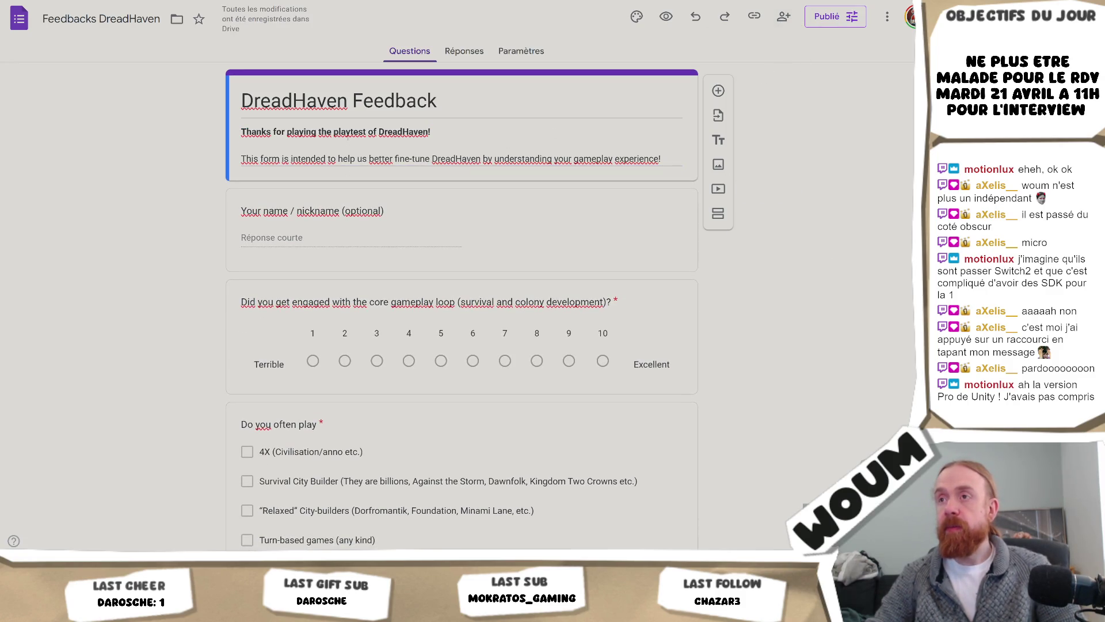
pyautogui.click(347, 159)
pyautogui.click(347, 159)
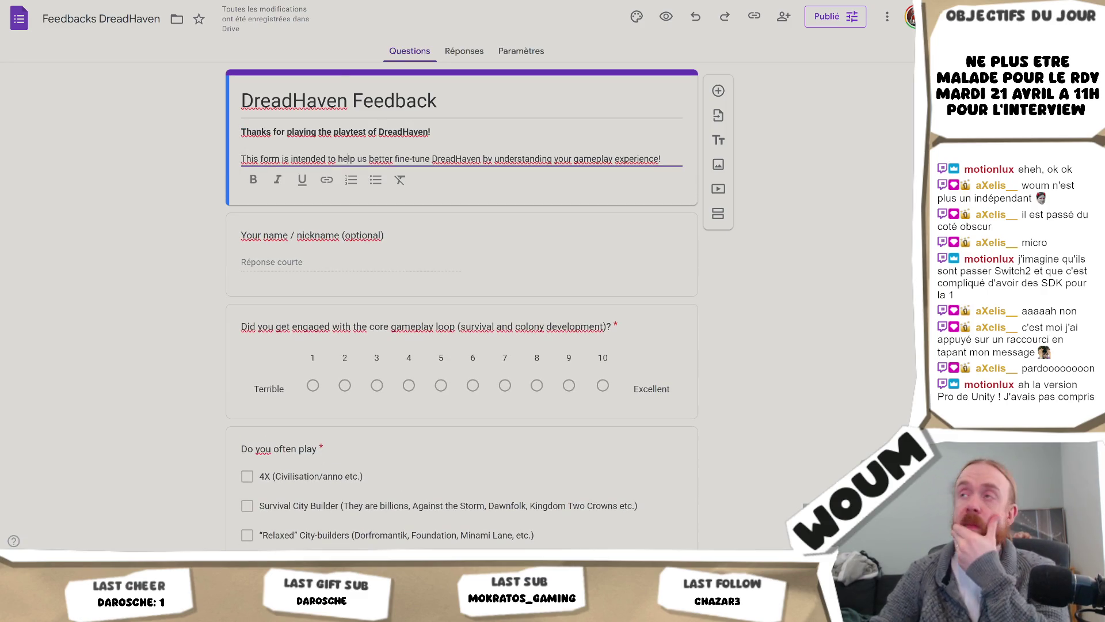
pyautogui.hotkey('alt', 'Tab')
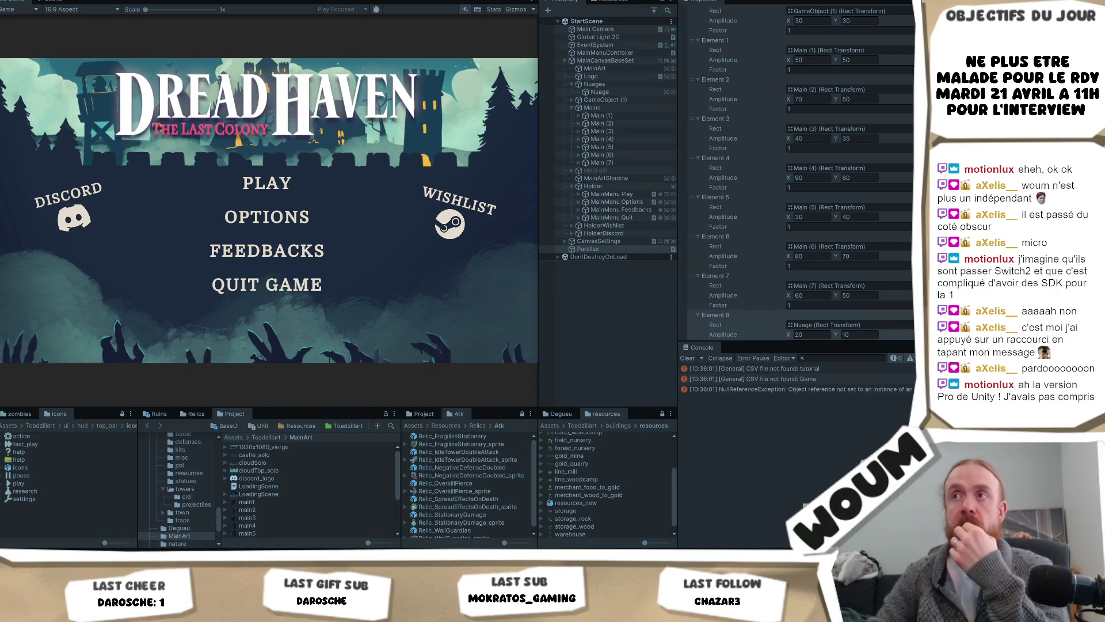
# Stop play mode, open the Player splash image settings, and set a dark navy background colour
pyautogui.hotkey('ctrl', 'p')
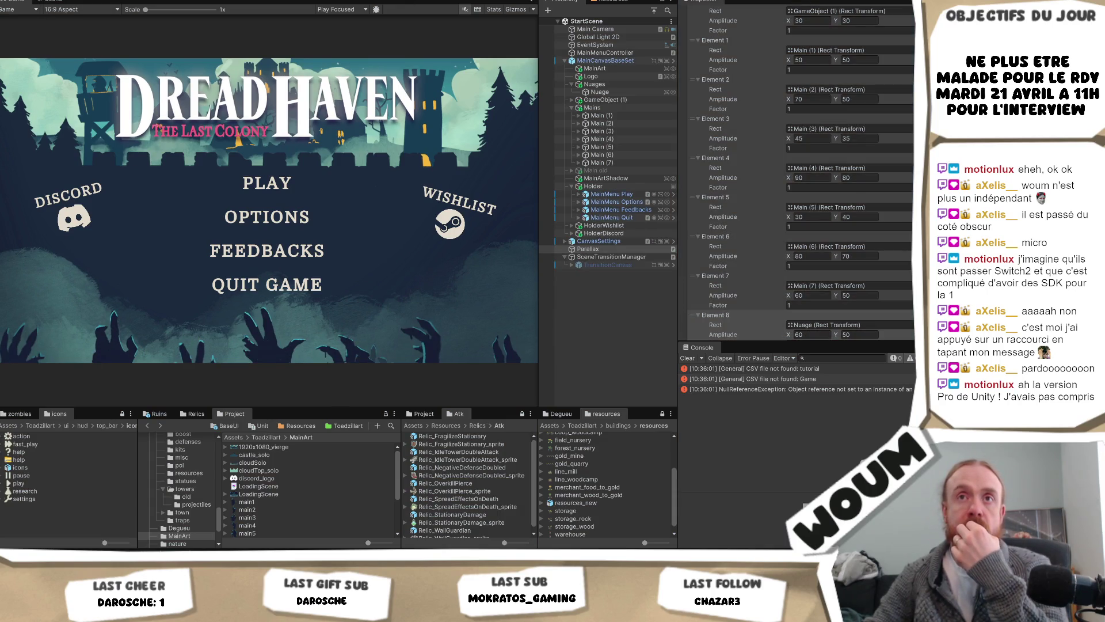
pyautogui.click(9, 0)
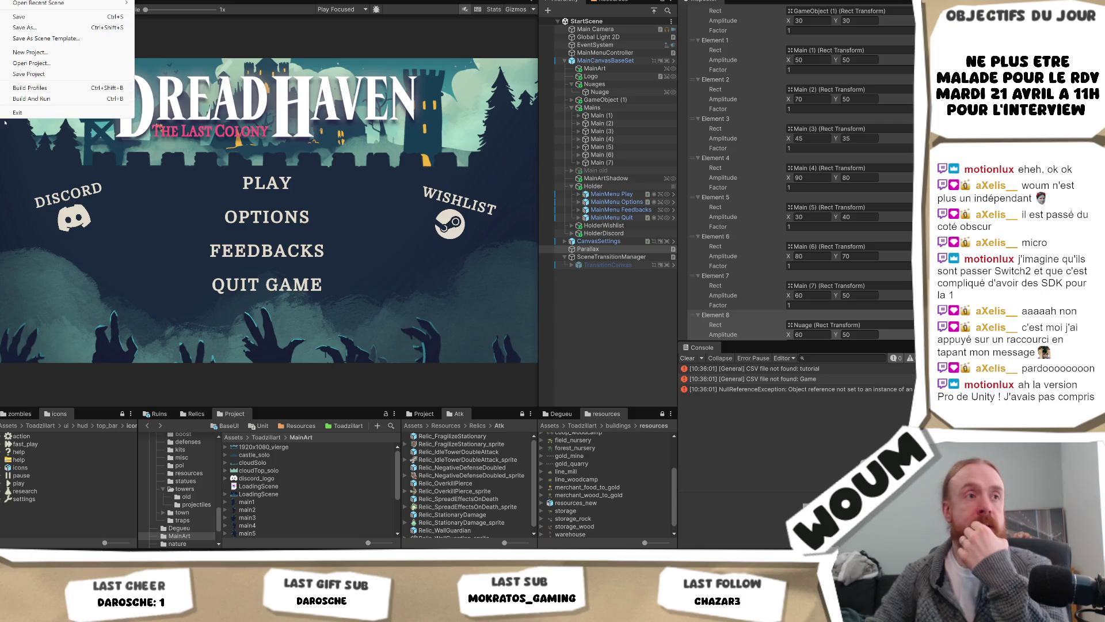
pyautogui.press('Escape')
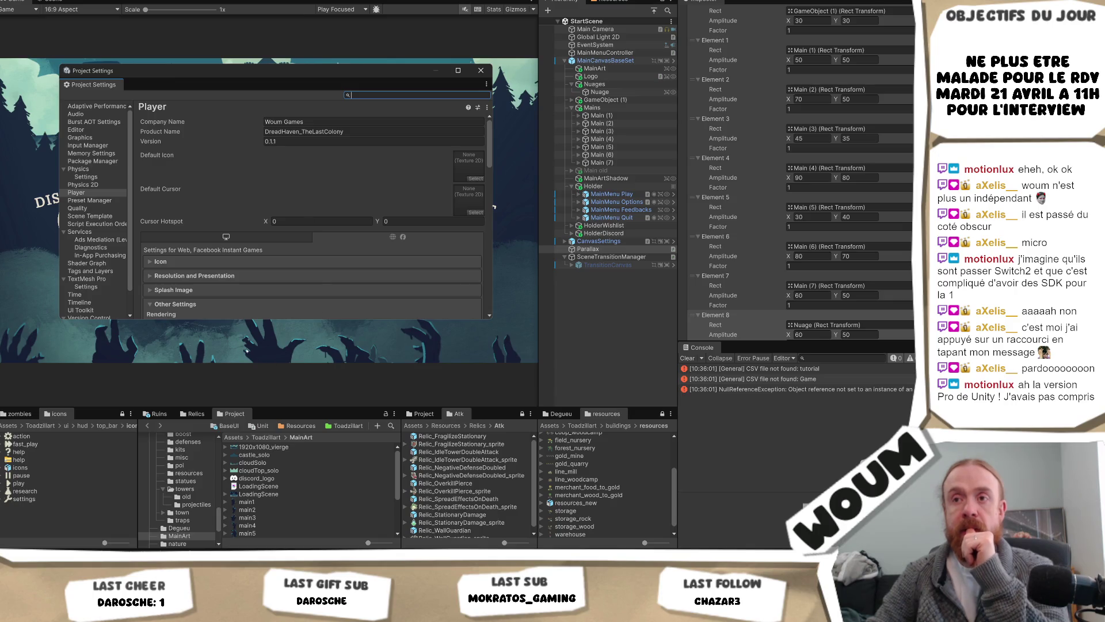
pyautogui.moveTo(254, 320); pyautogui.dragTo(254, 461)
pyautogui.click(164, 291)
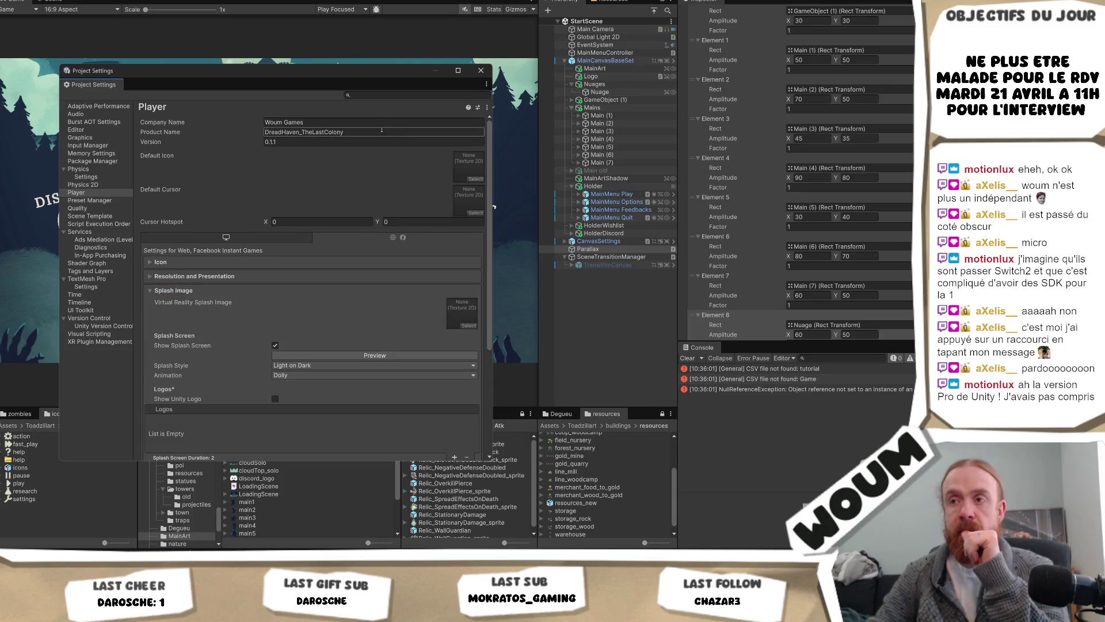
pyautogui.moveTo(356, 80); pyautogui.dragTo(345, 24)
pyautogui.scroll(-1, 339, 297)
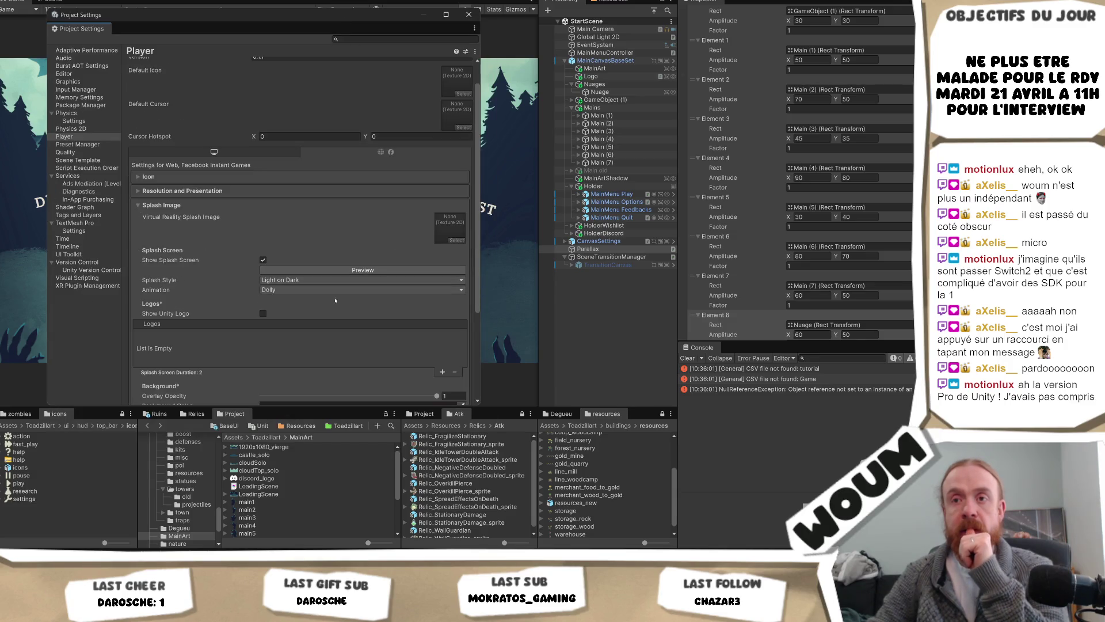
pyautogui.scroll(-3, 339, 297)
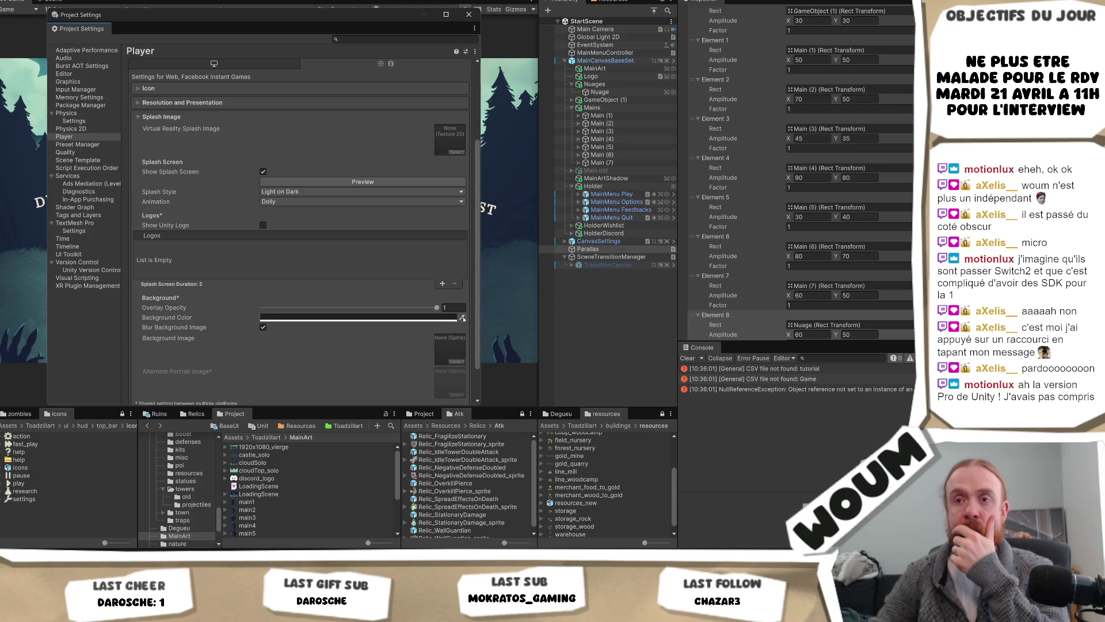
pyautogui.click(463, 318)
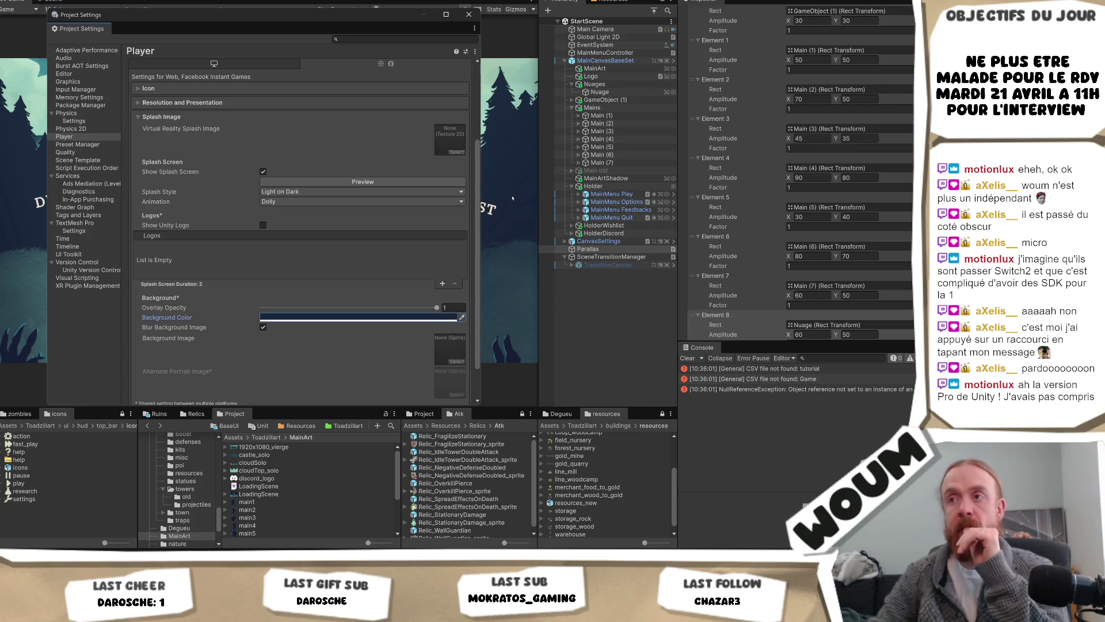
# Leave the splash background image empty and add one empty logo entry
pyautogui.scroll(-2, 350, 352)
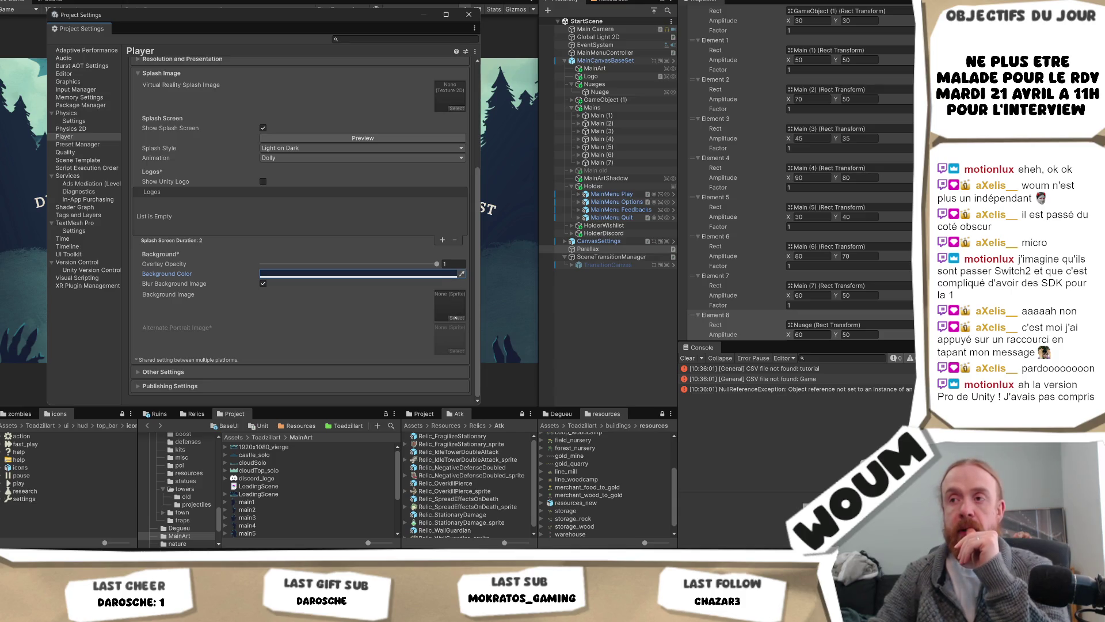
pyautogui.click(455, 318)
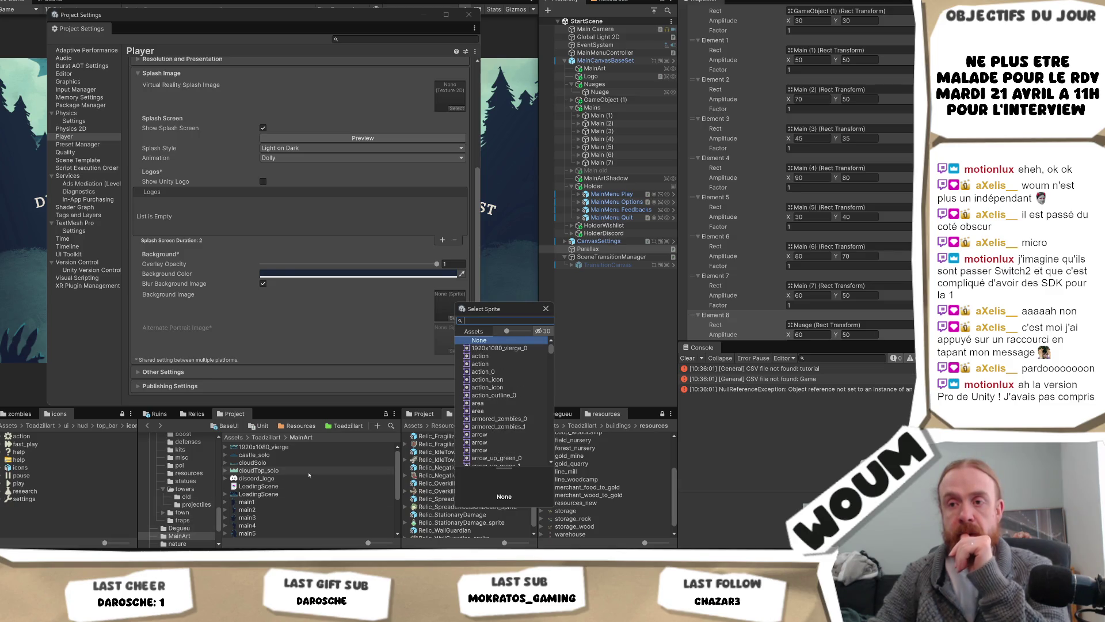
pyautogui.scroll(-2, 304, 476)
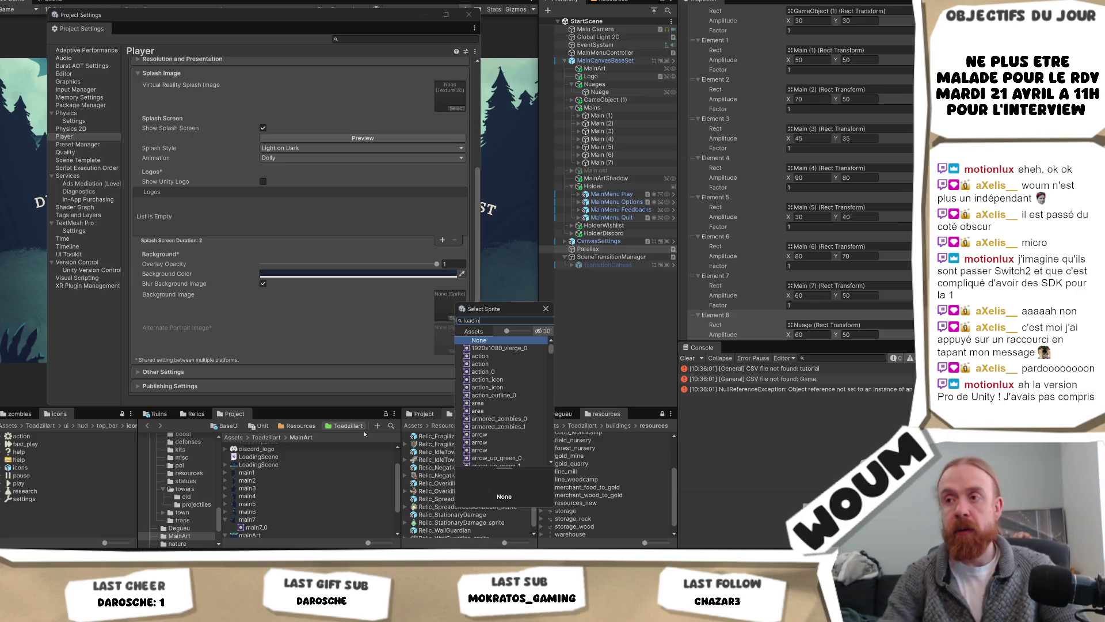
pyautogui.write('loadin')
pyautogui.click(515, 348)
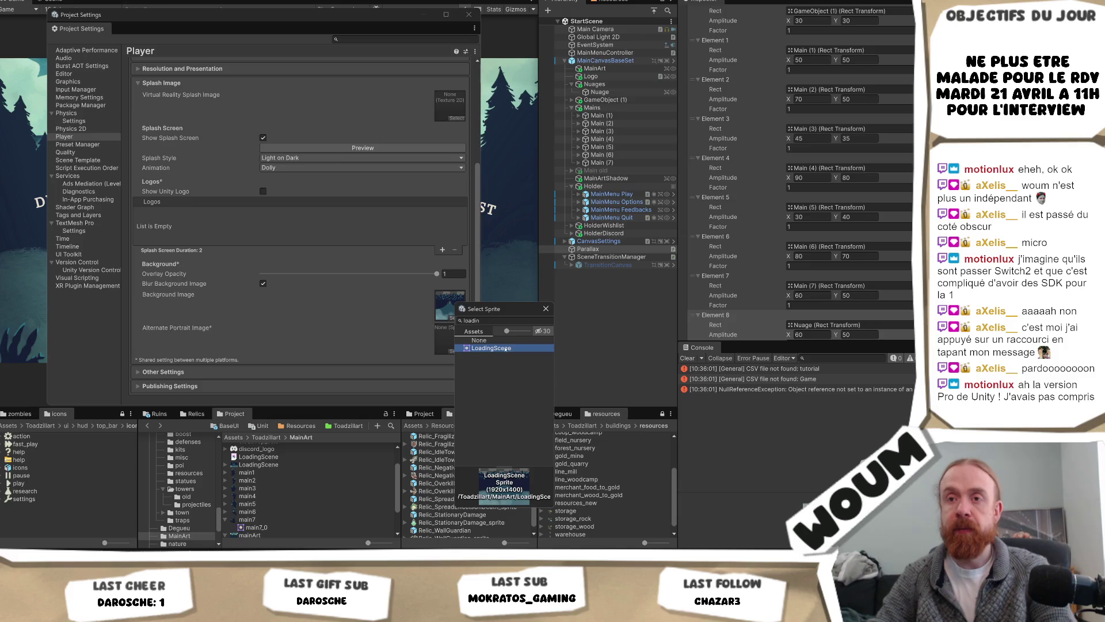
pyautogui.click(281, 320)
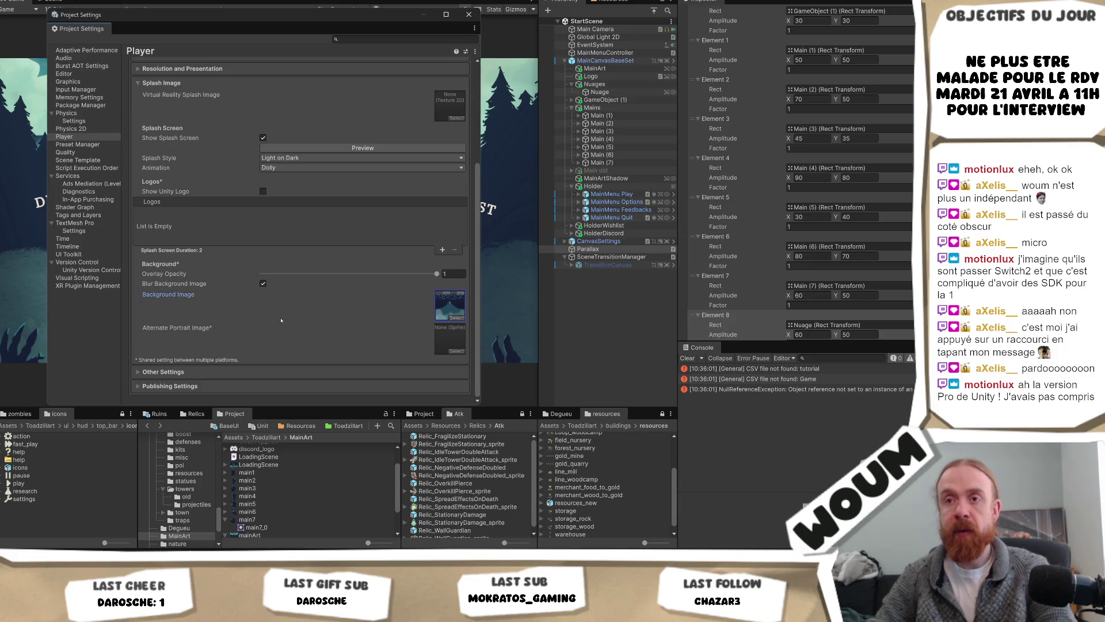
pyautogui.press('Delete')
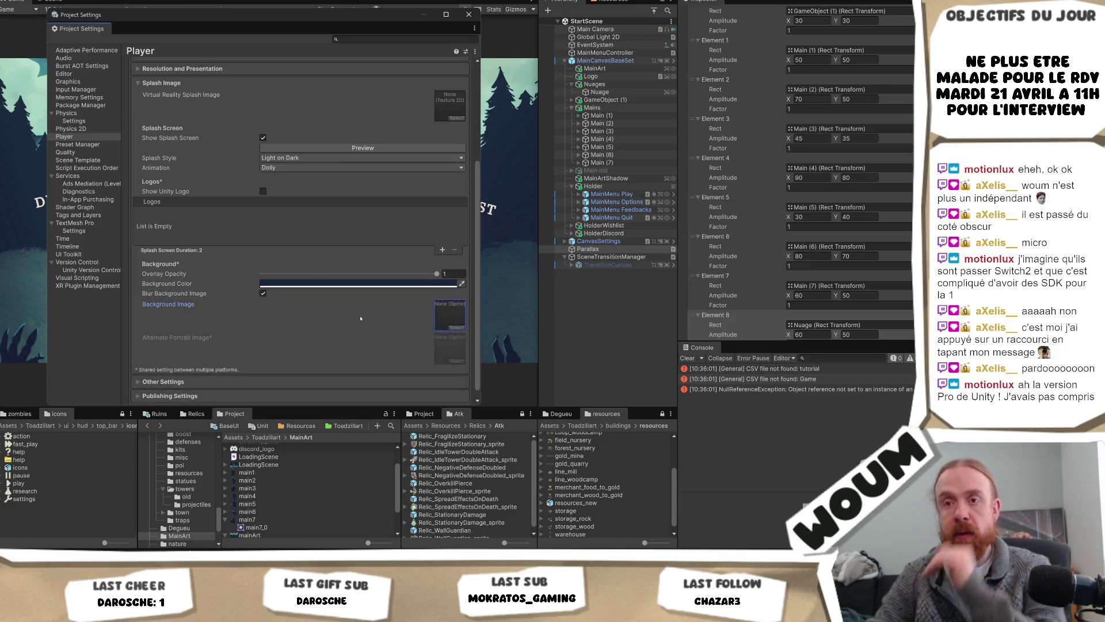
pyautogui.scroll(-1, 360, 319)
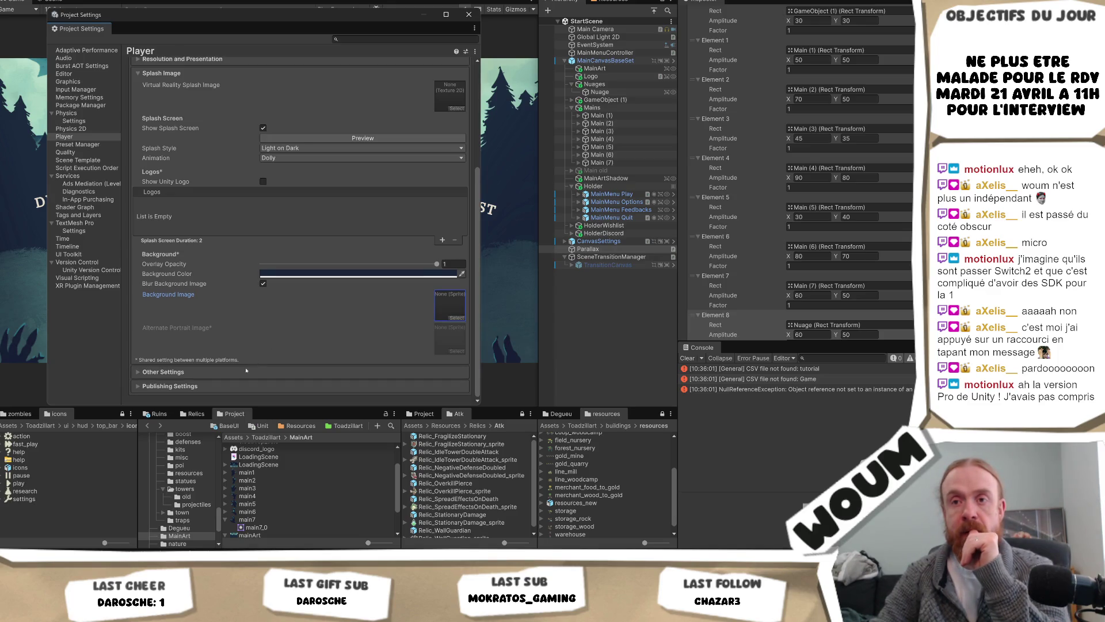
pyautogui.click(439, 241)
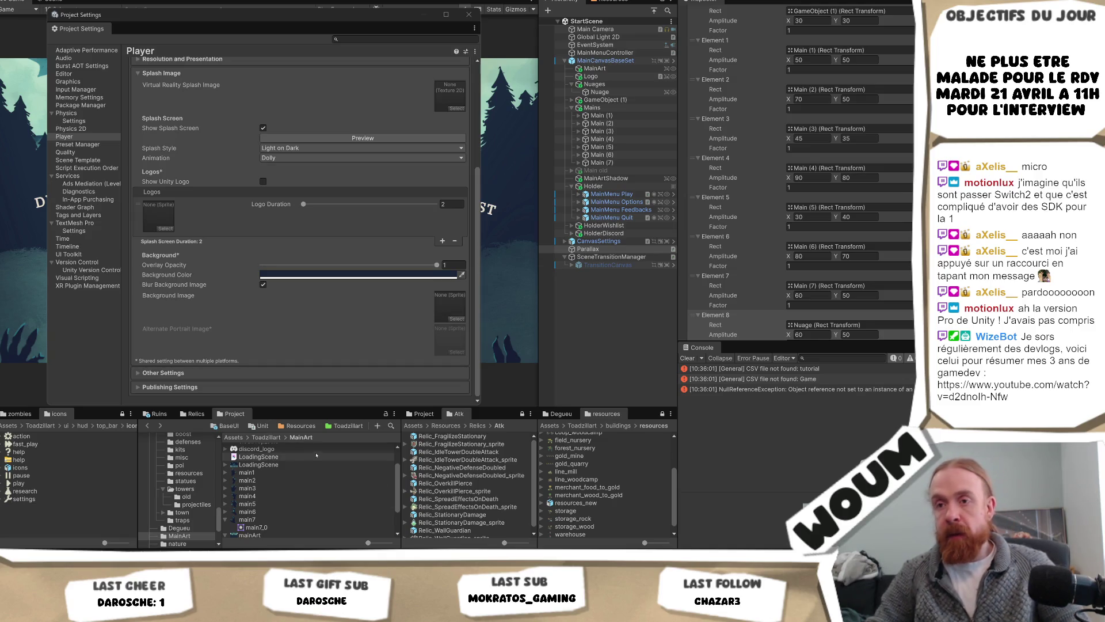
pyautogui.scroll(2, 247, 446)
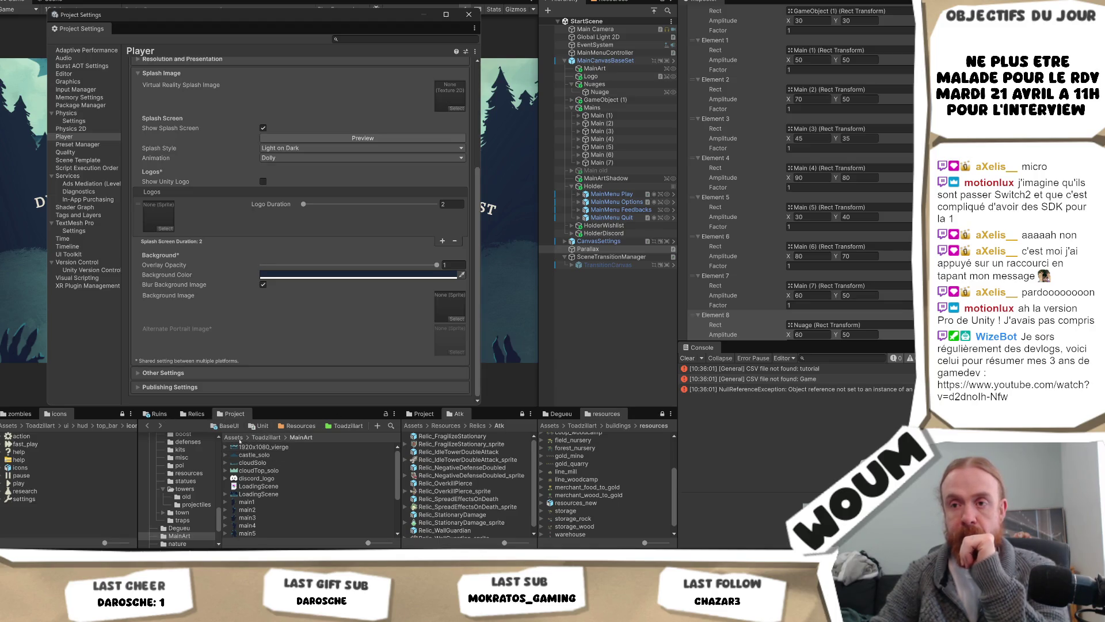
# Rename the Woum logotype in Graphics to Woum_Logo and drag it into the splash logo slot
pyautogui.click(233, 437)
pyautogui.scroll(3, 282, 505)
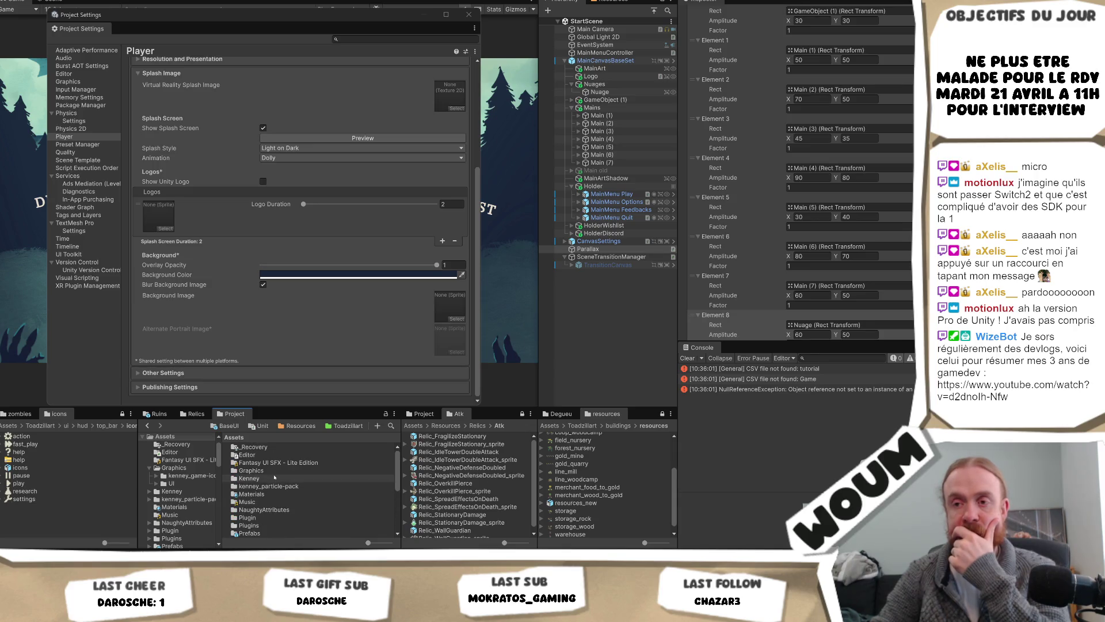
pyautogui.doubleClick(251, 471)
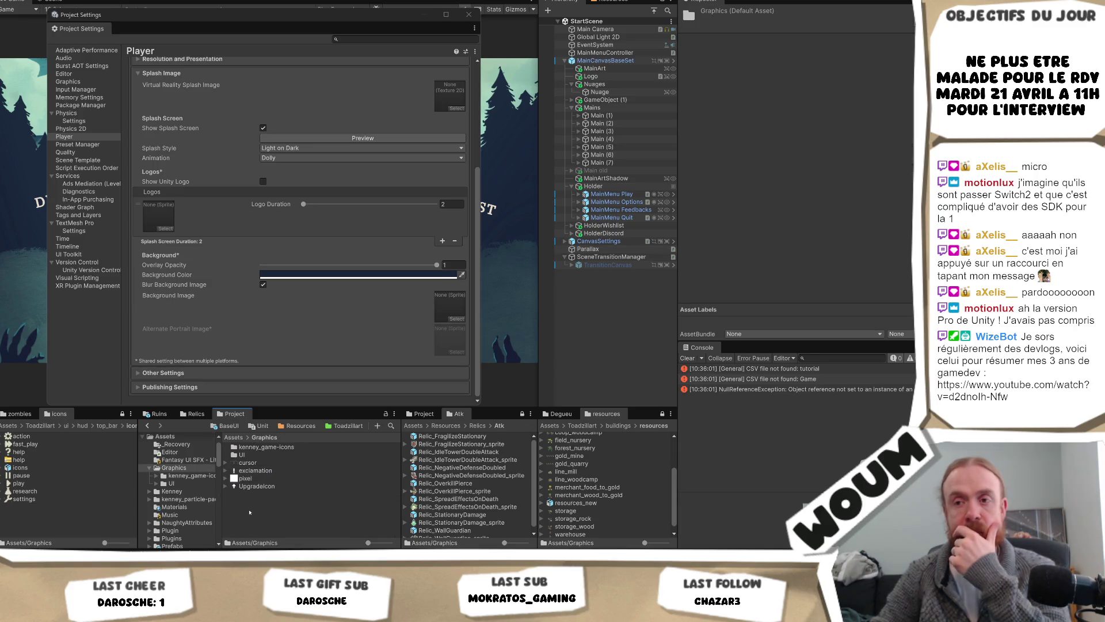
pyautogui.click(250, 512)
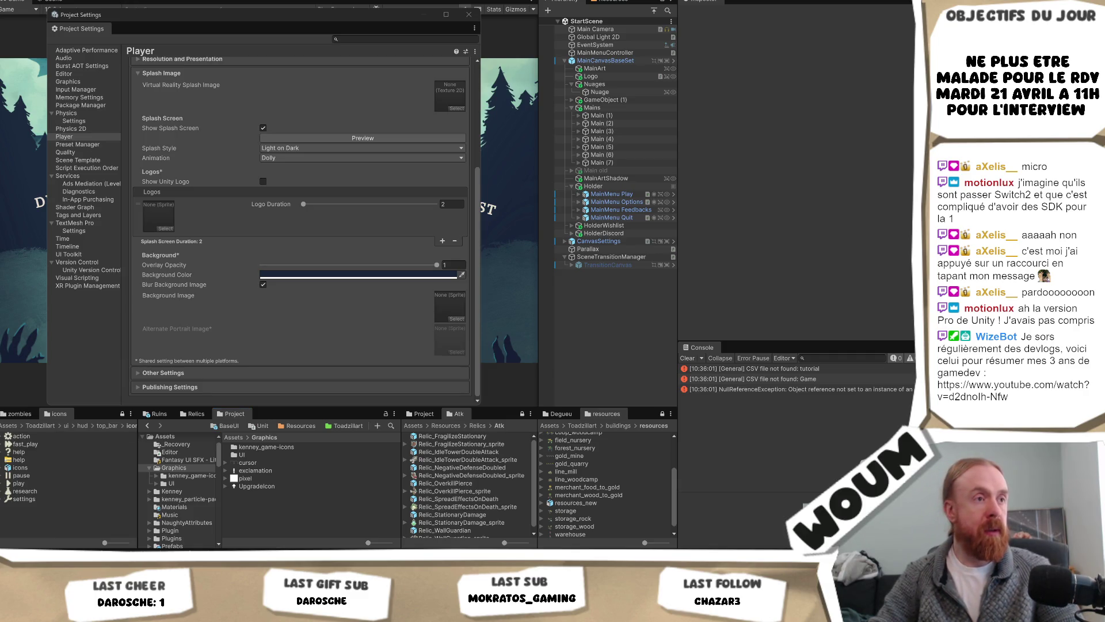
pyautogui.click(299, 494)
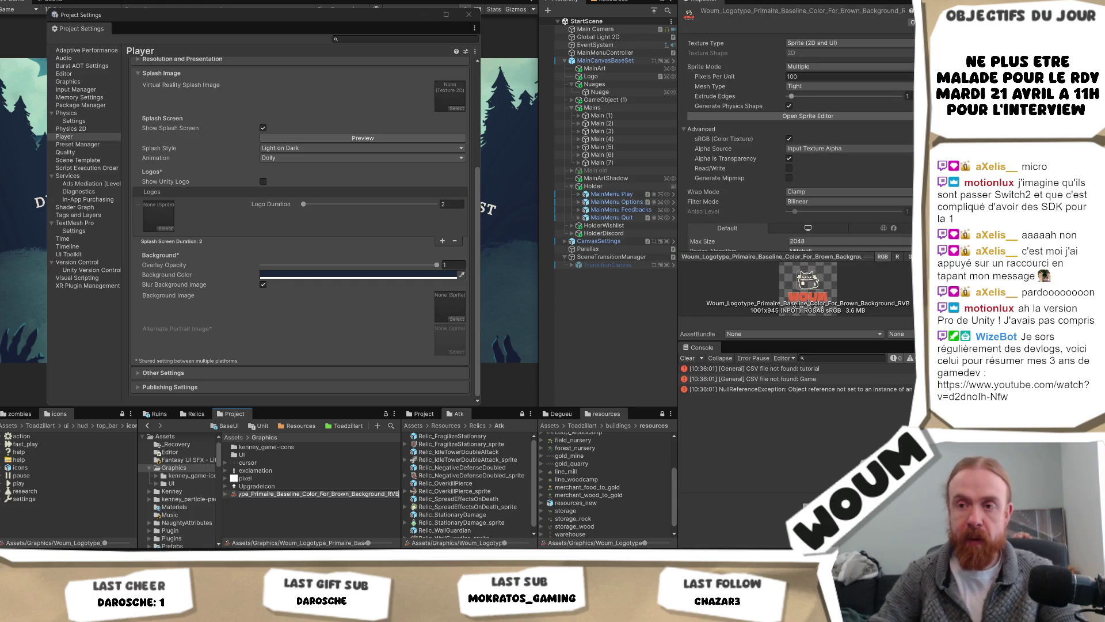
pyautogui.press('BackSpace')
pyautogui.press('BackSpace')
pyautogui.press('BackSpace')
pyautogui.press('BackSpace')
pyautogui.press('BackSpace')
pyautogui.press('BackSpace')
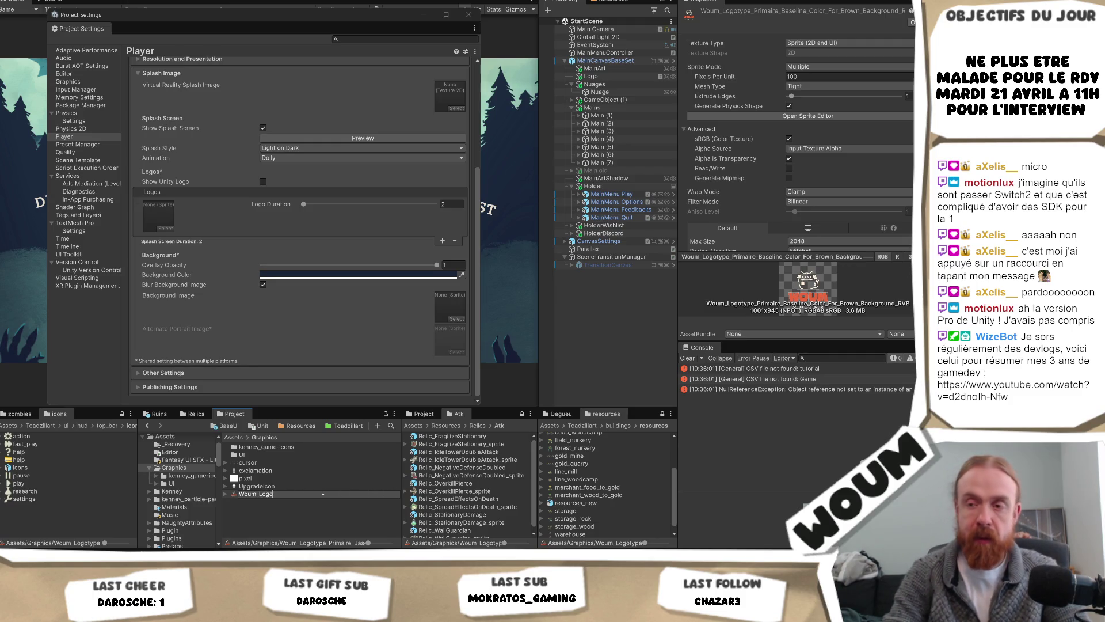
pyautogui.press('Return')
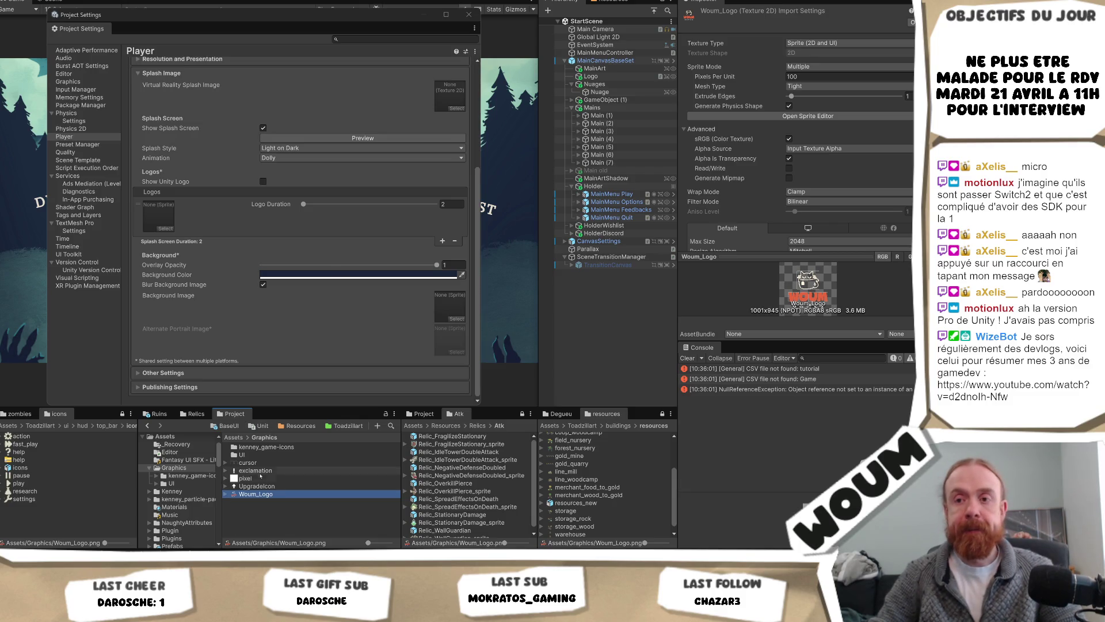
pyautogui.moveTo(257, 494); pyautogui.dragTo(159, 216)
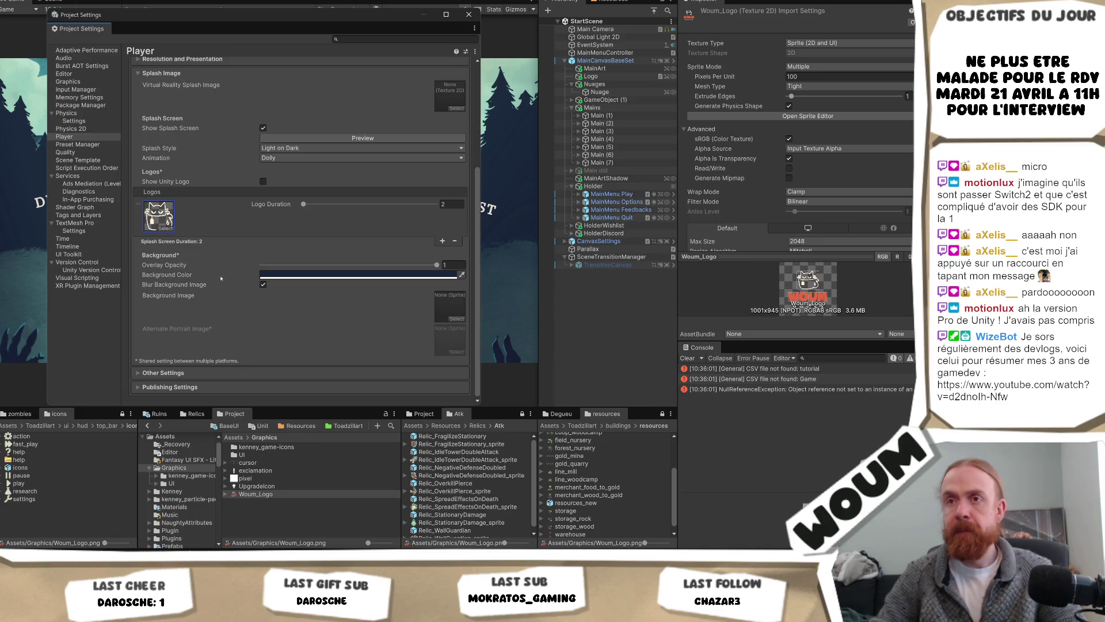
pyautogui.click(165, 228)
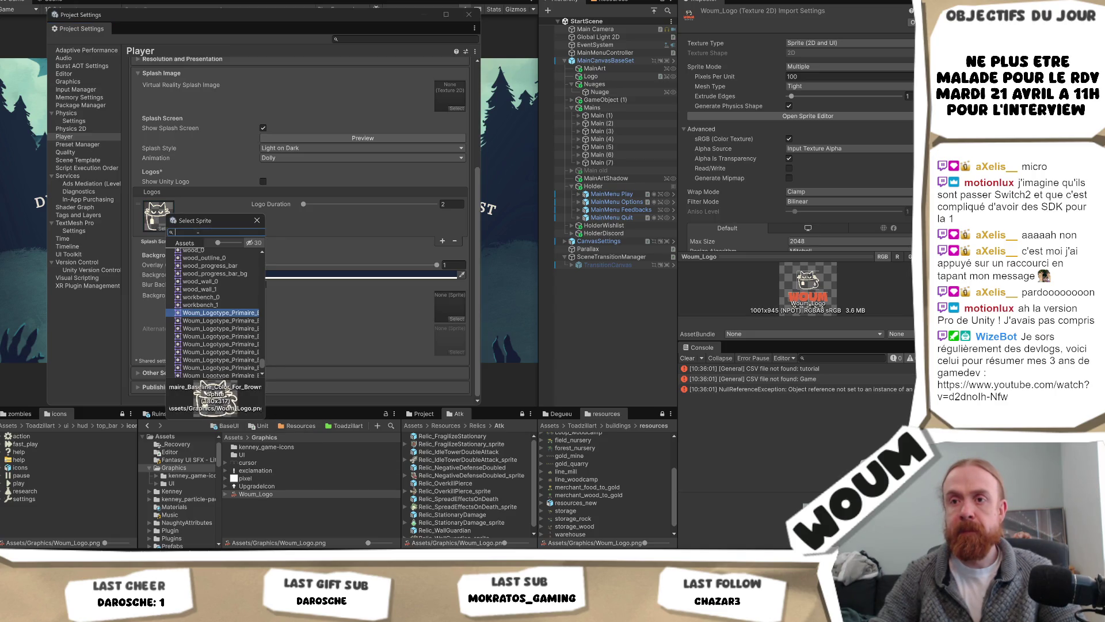
pyautogui.click(258, 221)
# Switch Woum_Logo's Sprite Mode to Single
pyautogui.click(256, 494)
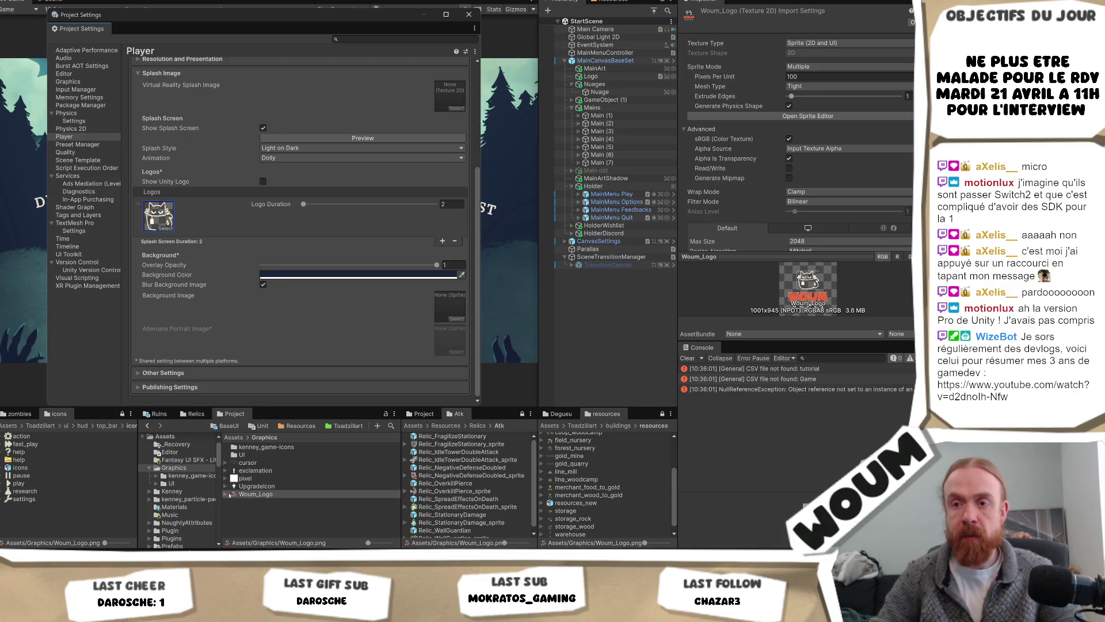
pyautogui.click(227, 494)
pyautogui.click(817, 67)
pyautogui.click(818, 81)
pyautogui.scroll(-3, 818, 80)
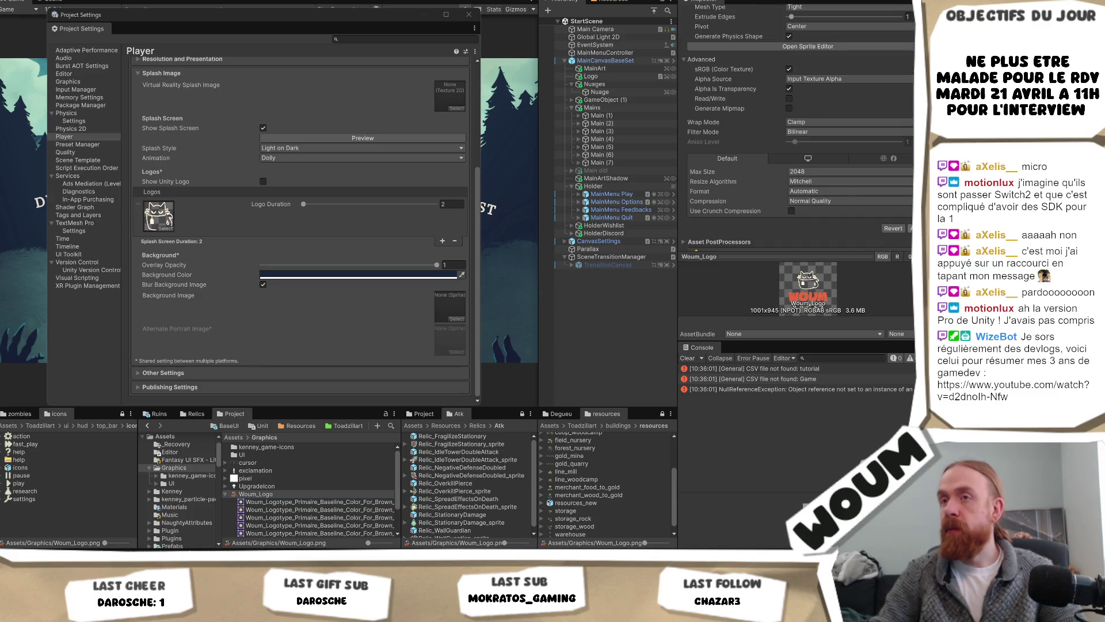
# Apply Woum_Logo's single-sprite import, reassign it as the splash logo, and add a second logo entry
pyautogui.click(911, 228)
pyautogui.moveTo(176, 215); pyautogui.dragTo(168, 221)
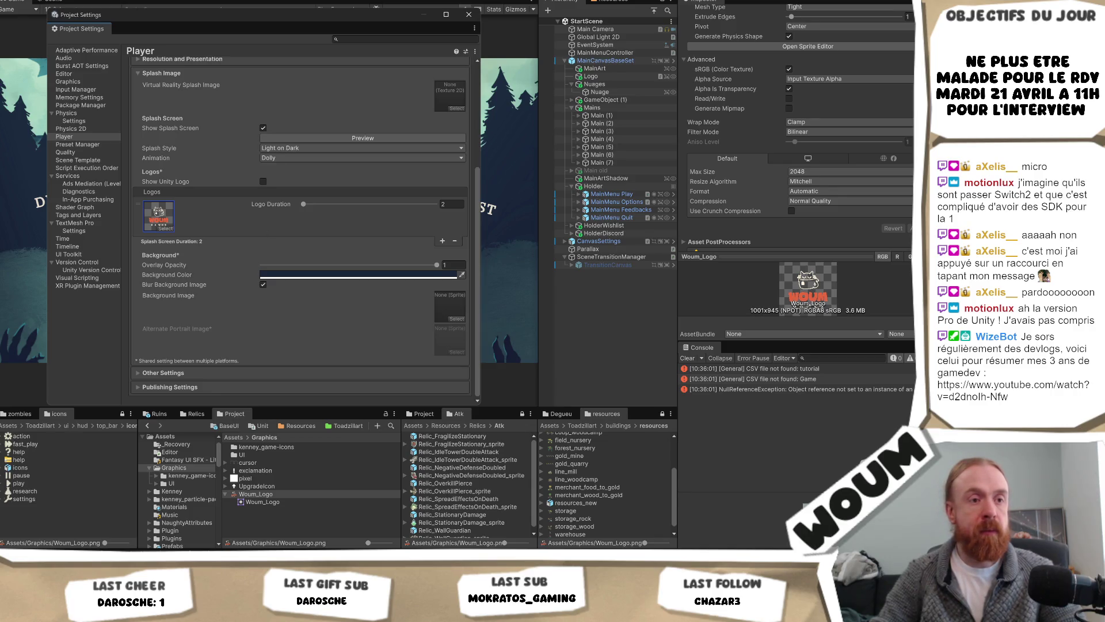
pyautogui.click(300, 228)
pyautogui.click(442, 241)
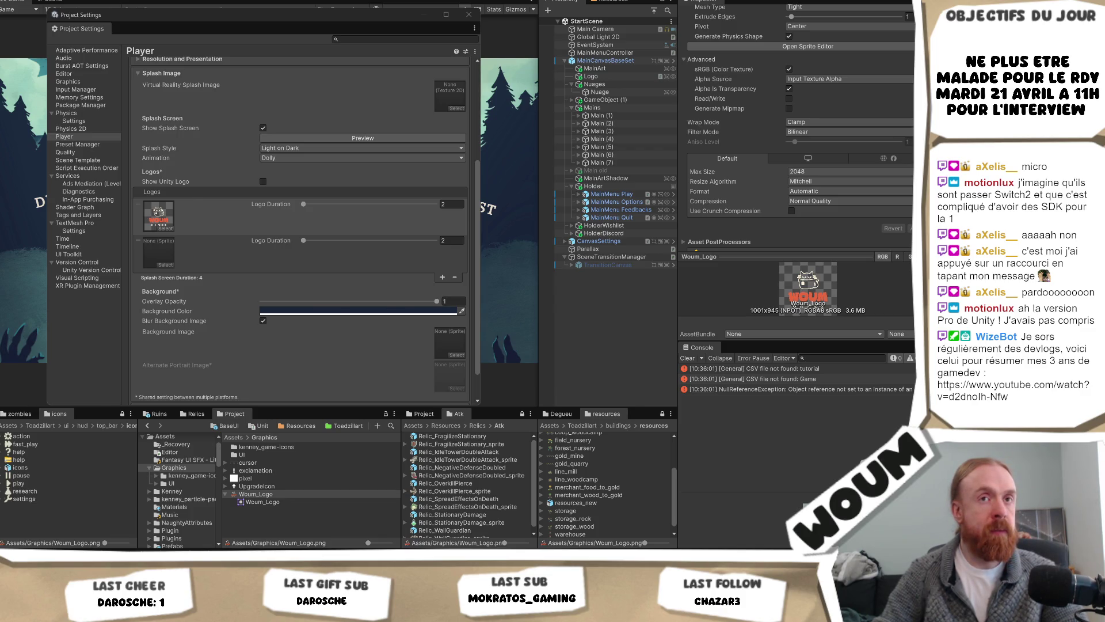
pyautogui.hotkey('alt', 'Tab')
pyautogui.hotkey('alt', 'Tab')
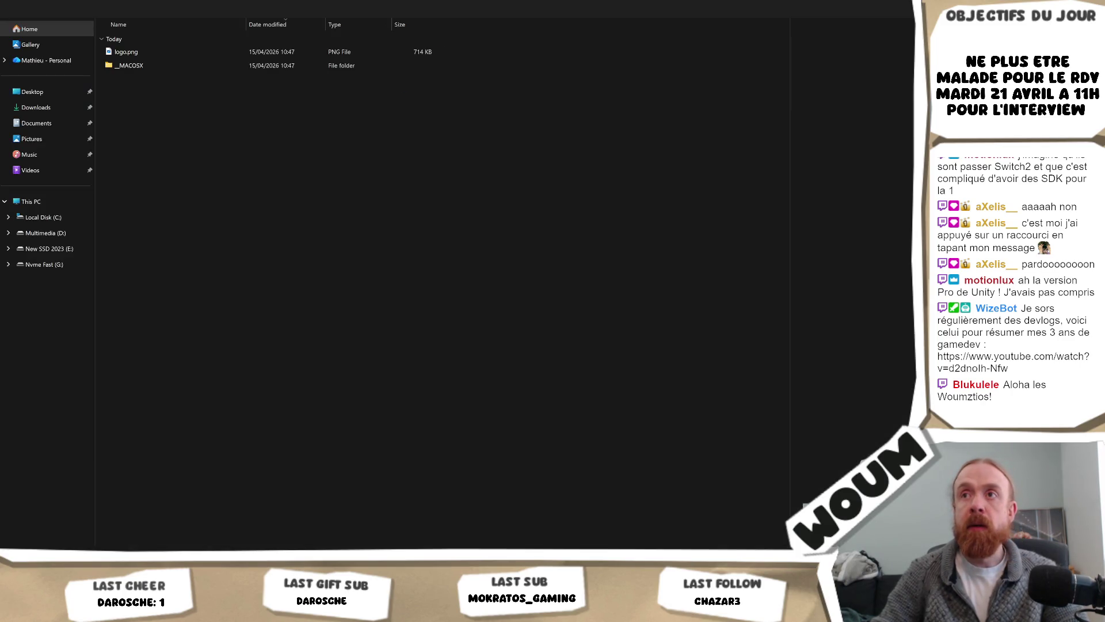
# Preview the downloaded logo.png in File Explorer's details pane
pyautogui.click(171, 53)
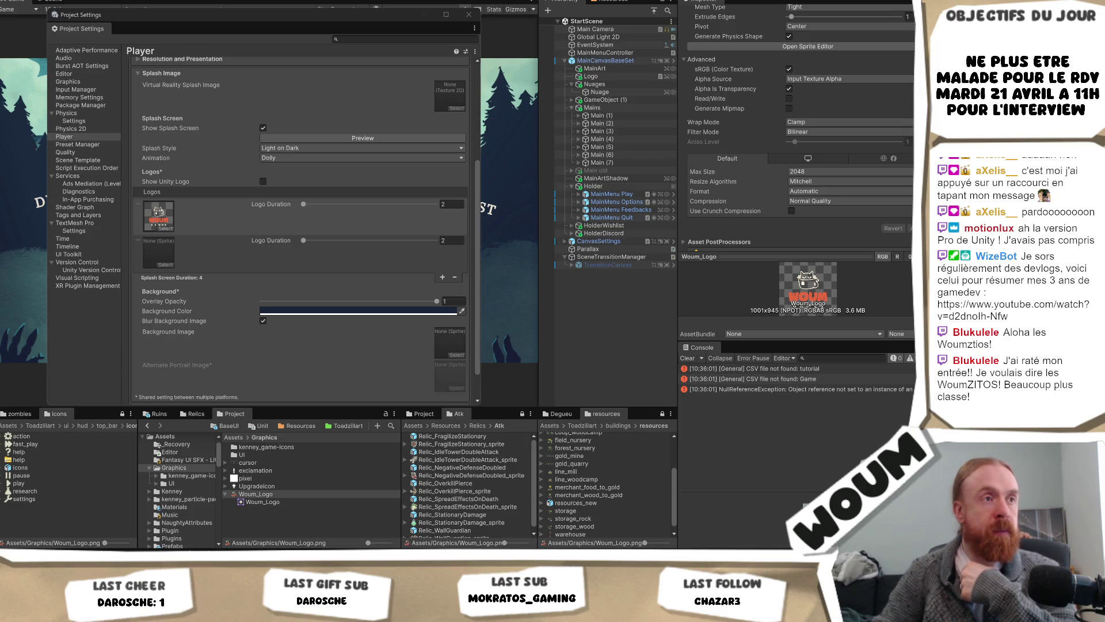
# Set HQ_Logo_Goblinz_Publishing's Sprite Mode to Single, apply, and assign it to the second logo slot
pyautogui.click(254, 535)
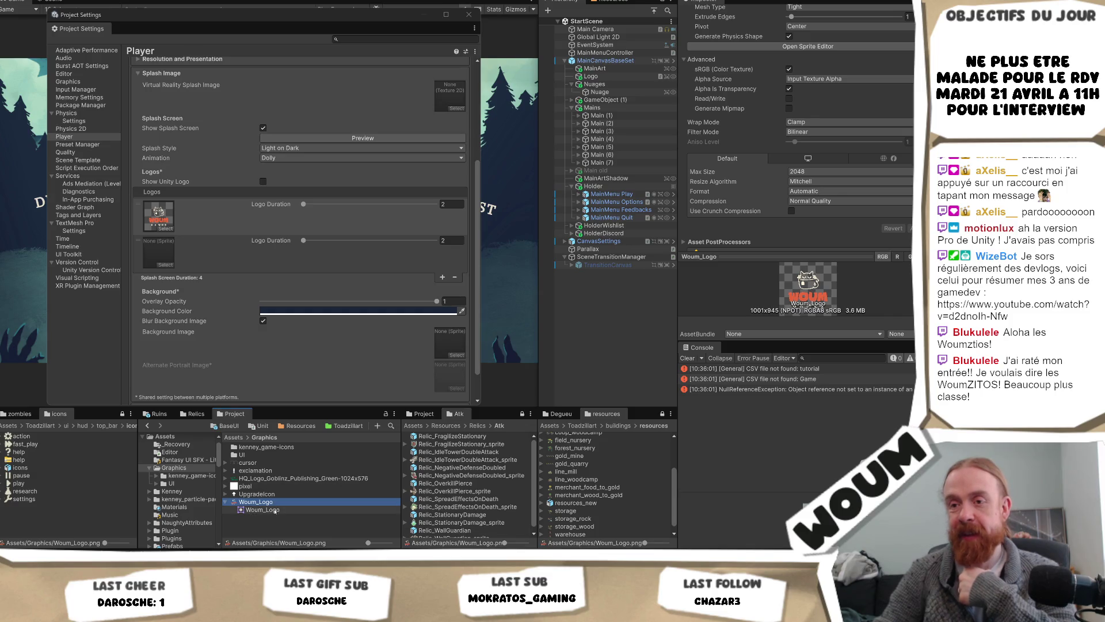
pyautogui.moveTo(288, 478); pyautogui.dragTo(159, 252)
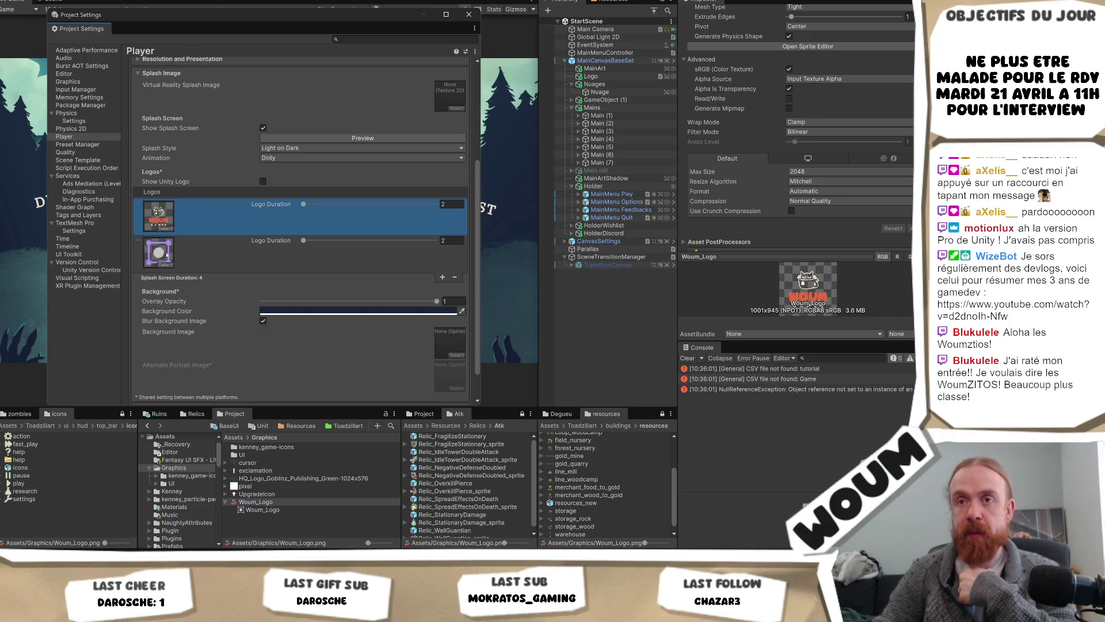
pyautogui.click(299, 479)
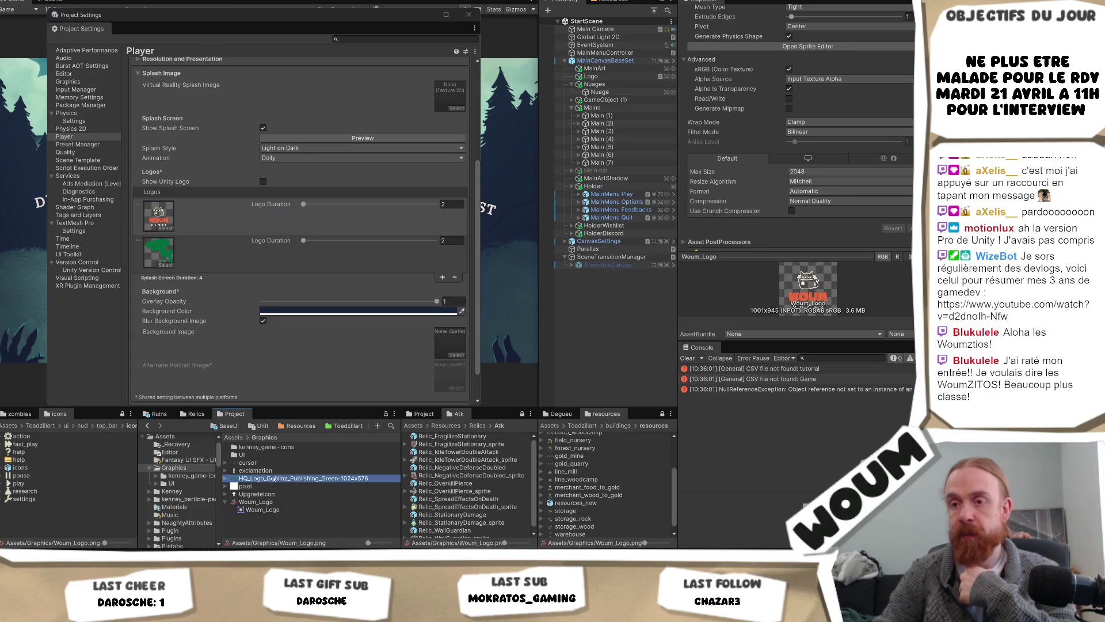
pyautogui.click(816, 67)
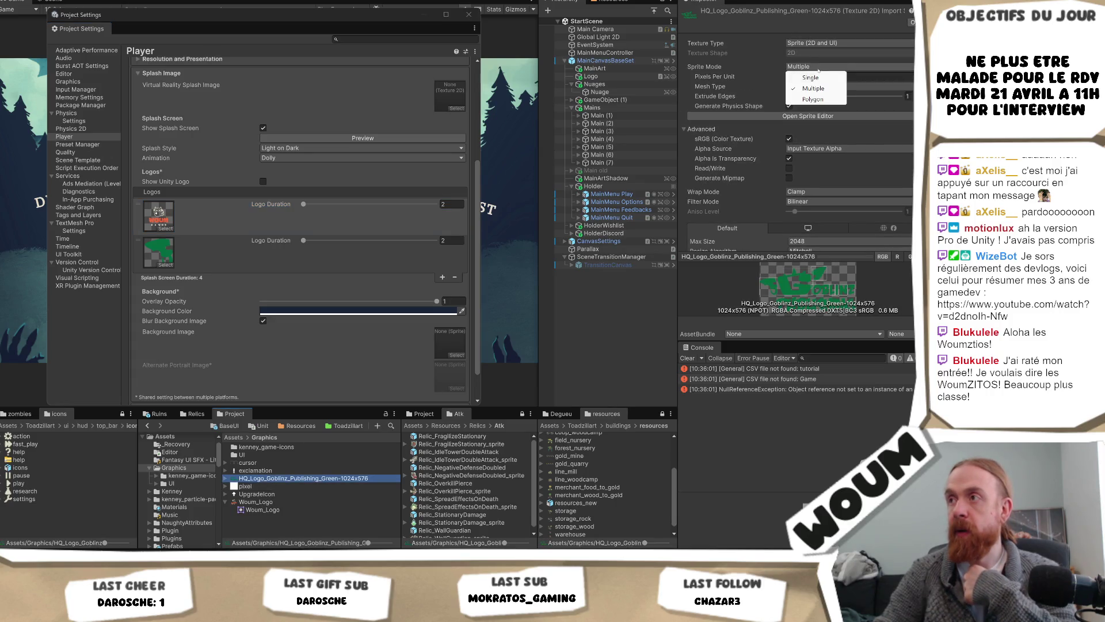
pyautogui.click(818, 78)
pyautogui.scroll(-3, 818, 77)
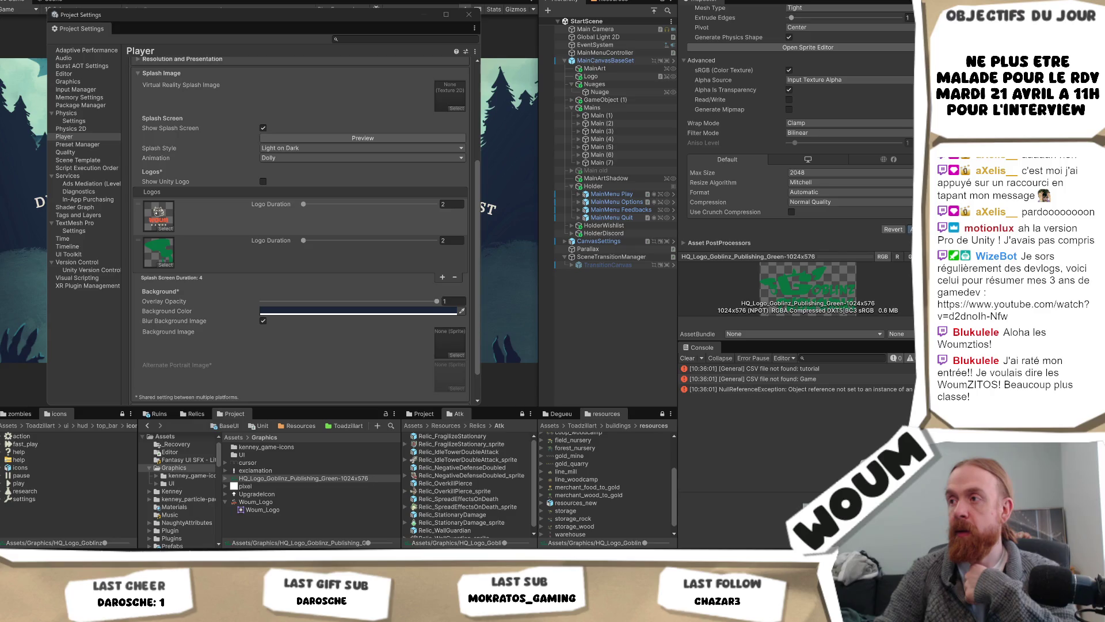
pyautogui.click(911, 229)
pyautogui.moveTo(300, 478); pyautogui.dragTo(159, 263)
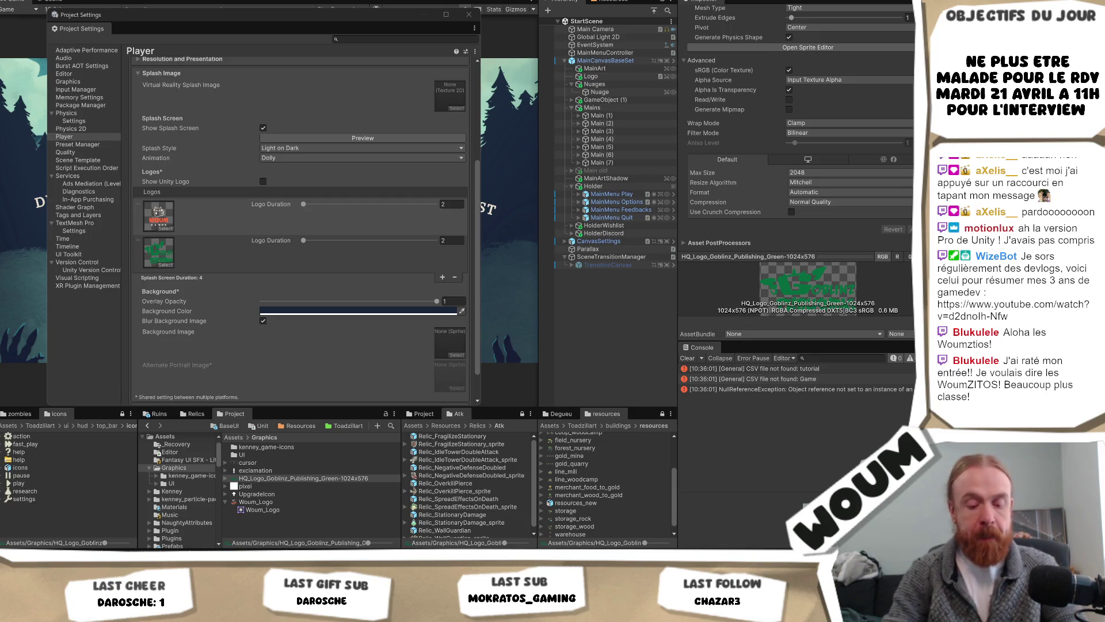
pyautogui.click(158, 211)
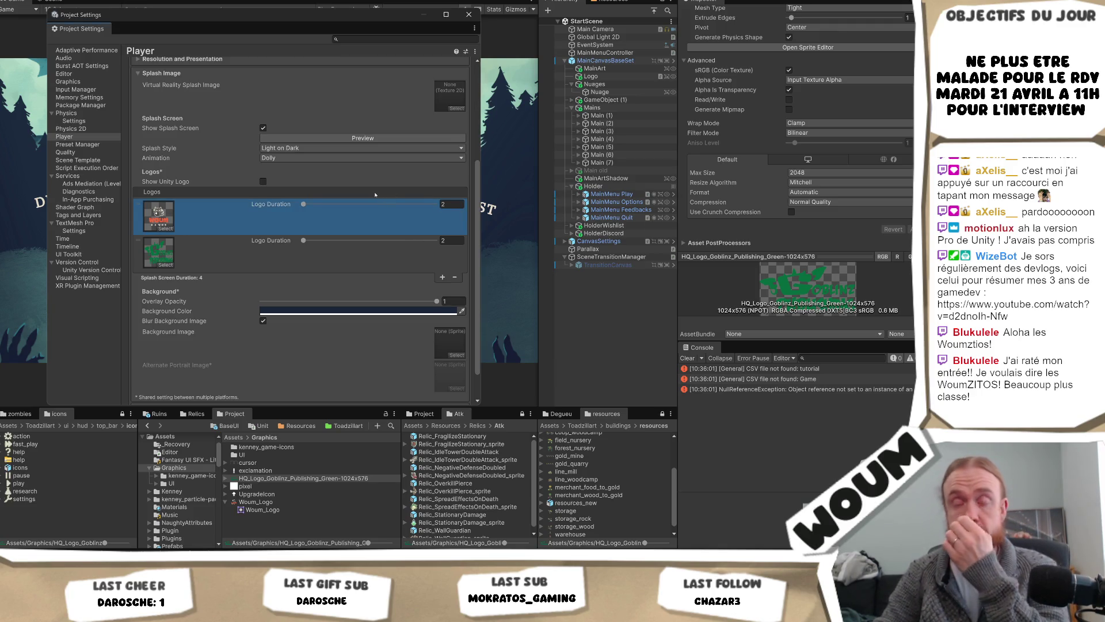
# Set the splash screen background colour to dark grey 262626 and preview the result
pyautogui.click(325, 140)
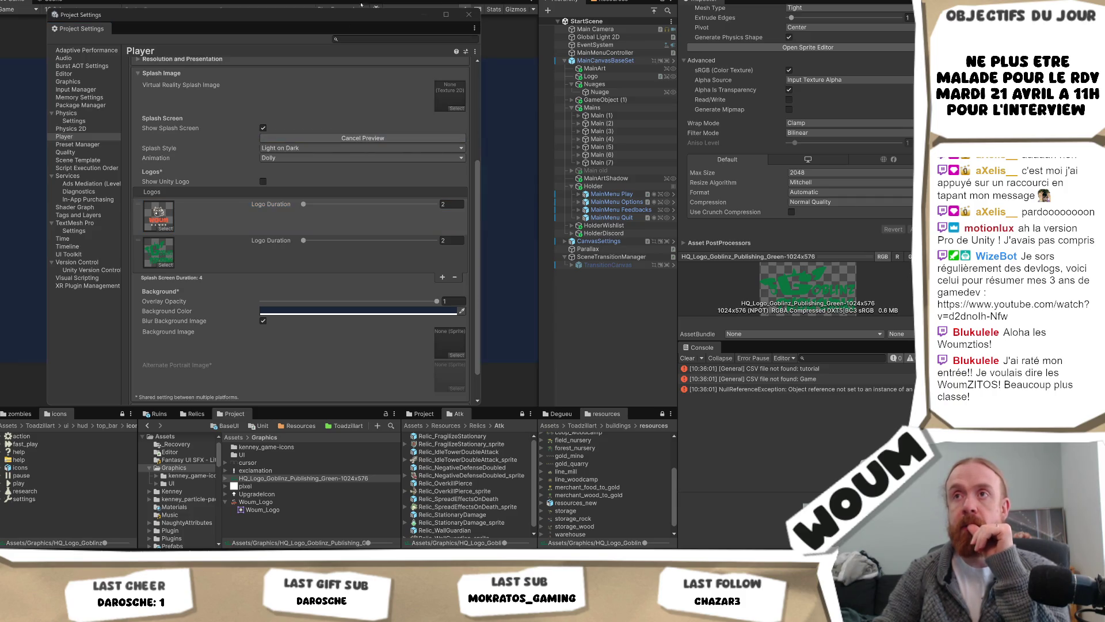
pyautogui.moveTo(440, 14); pyautogui.dragTo(893, 55)
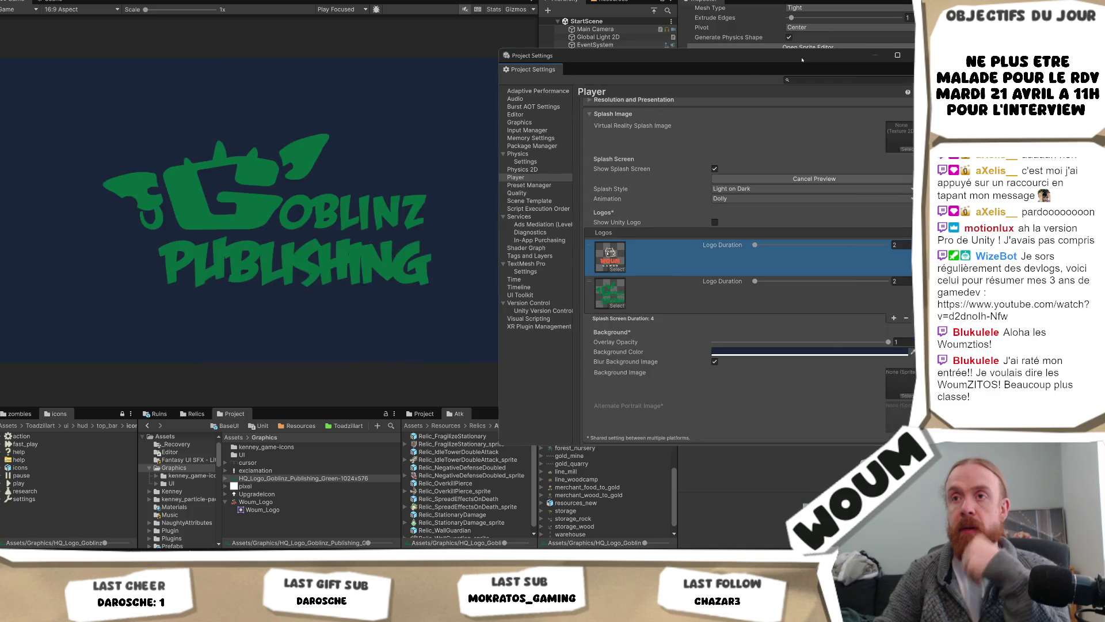
pyautogui.click(762, 351)
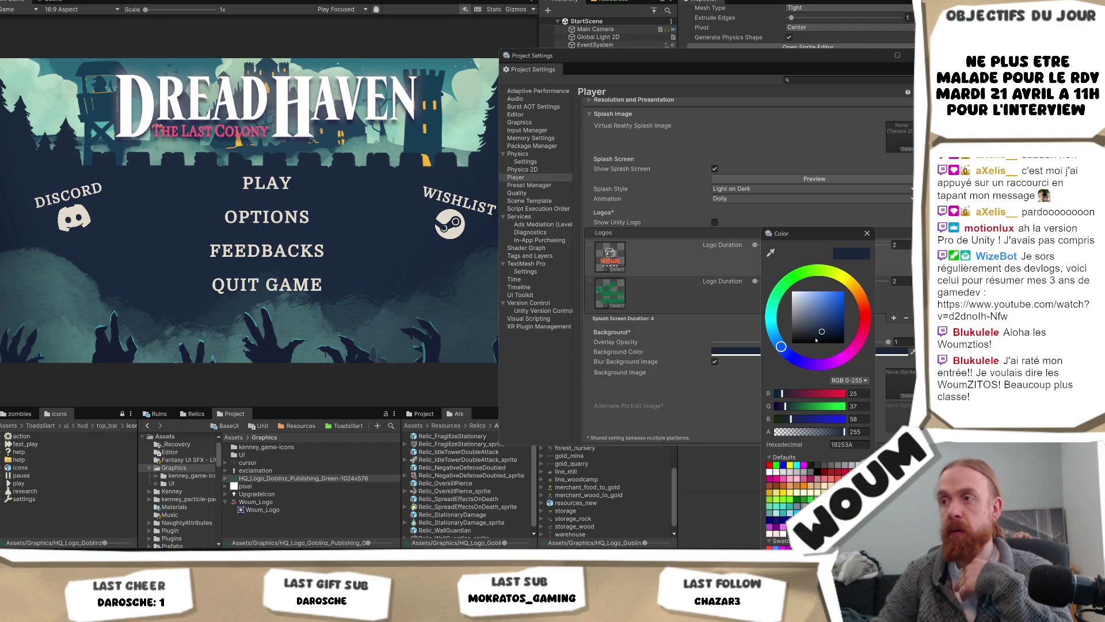
pyautogui.moveTo(811, 336); pyautogui.dragTo(785, 338)
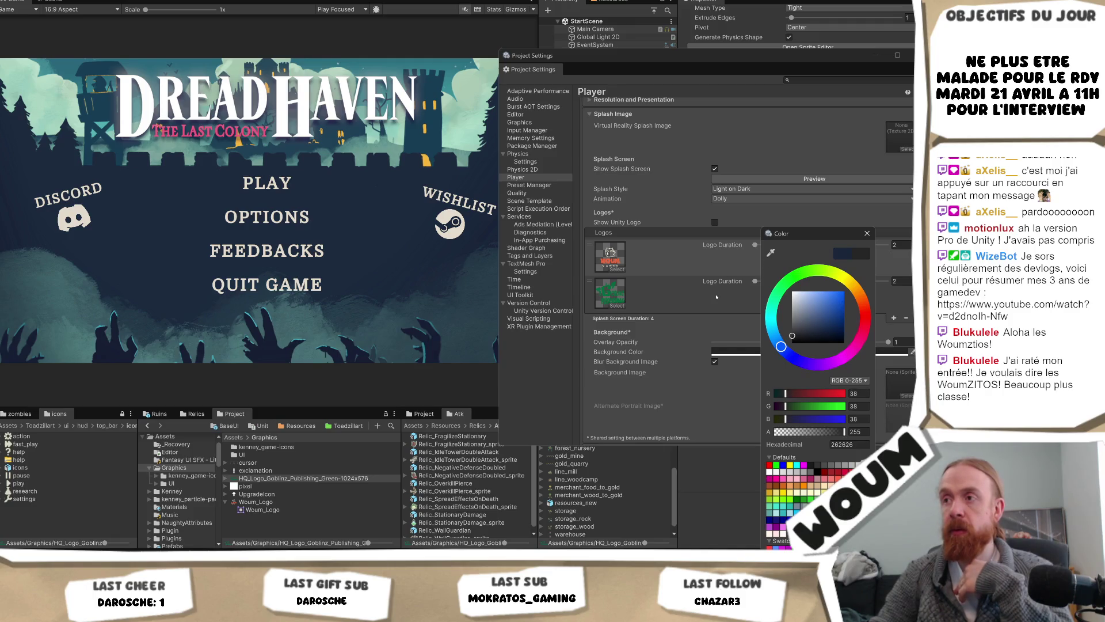
pyautogui.click(755, 183)
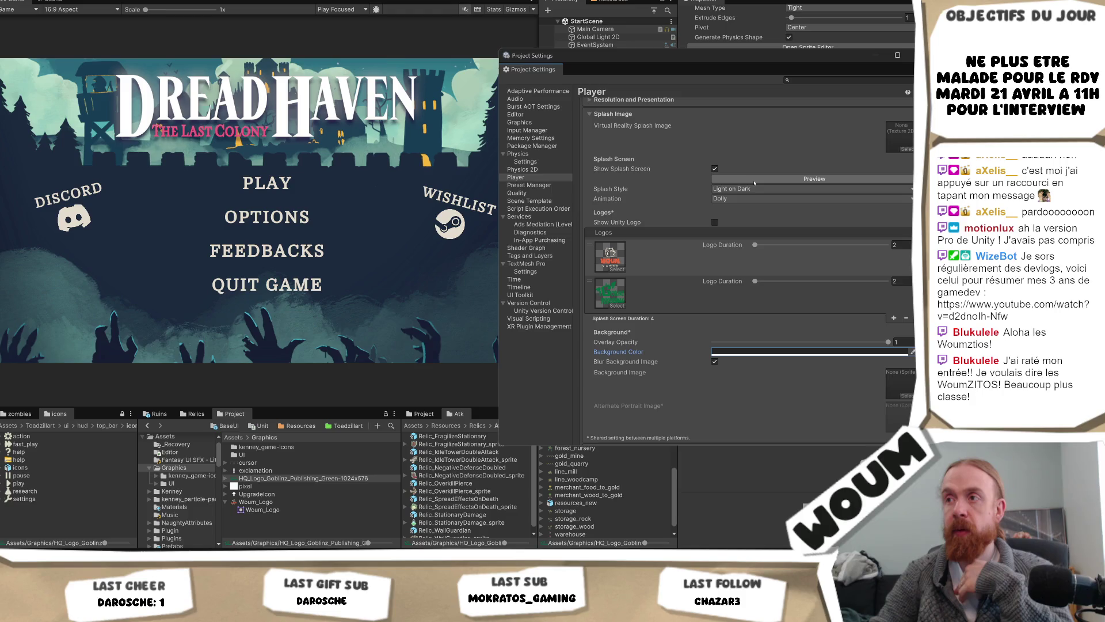
pyautogui.click(754, 179)
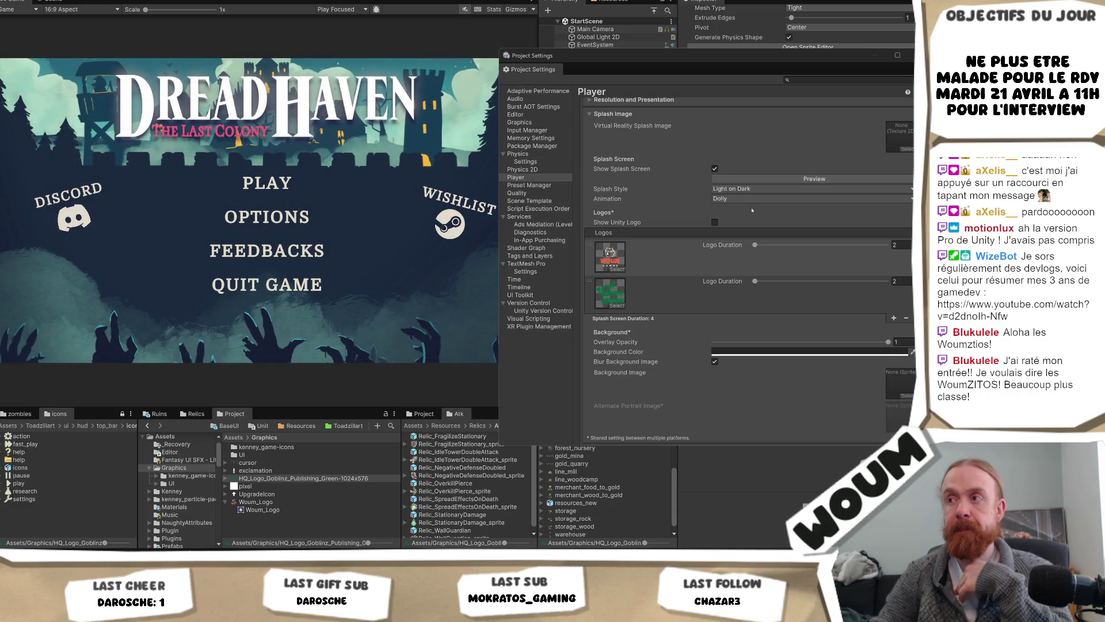
# Confirm the splash keeps the Dolly animation and the Light on Dark style
pyautogui.click(752, 199)
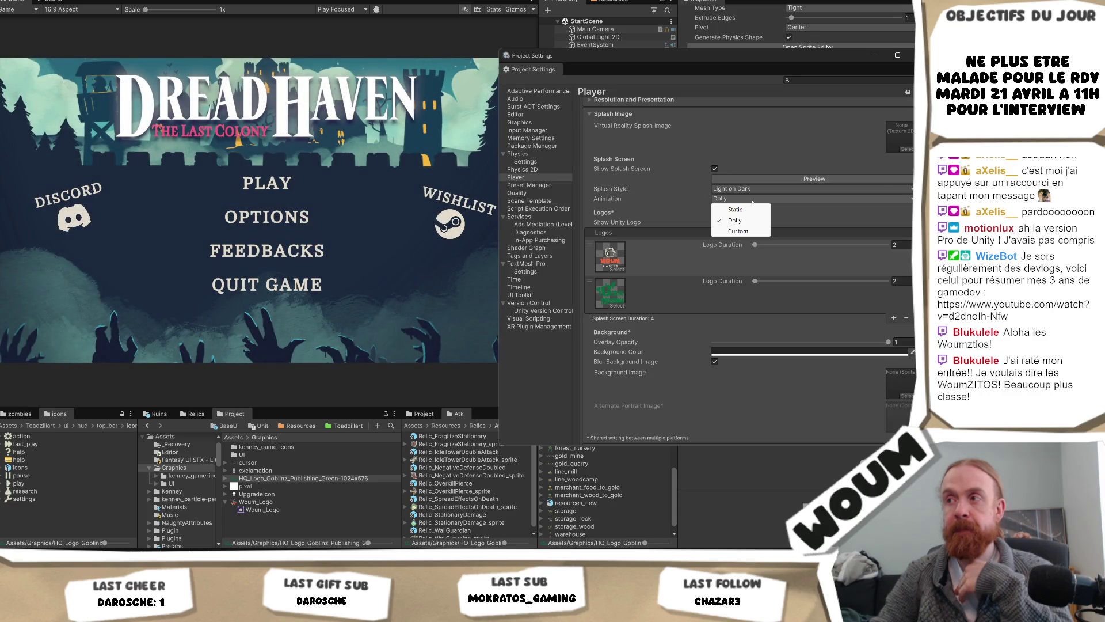
pyautogui.click(804, 208)
pyautogui.click(777, 188)
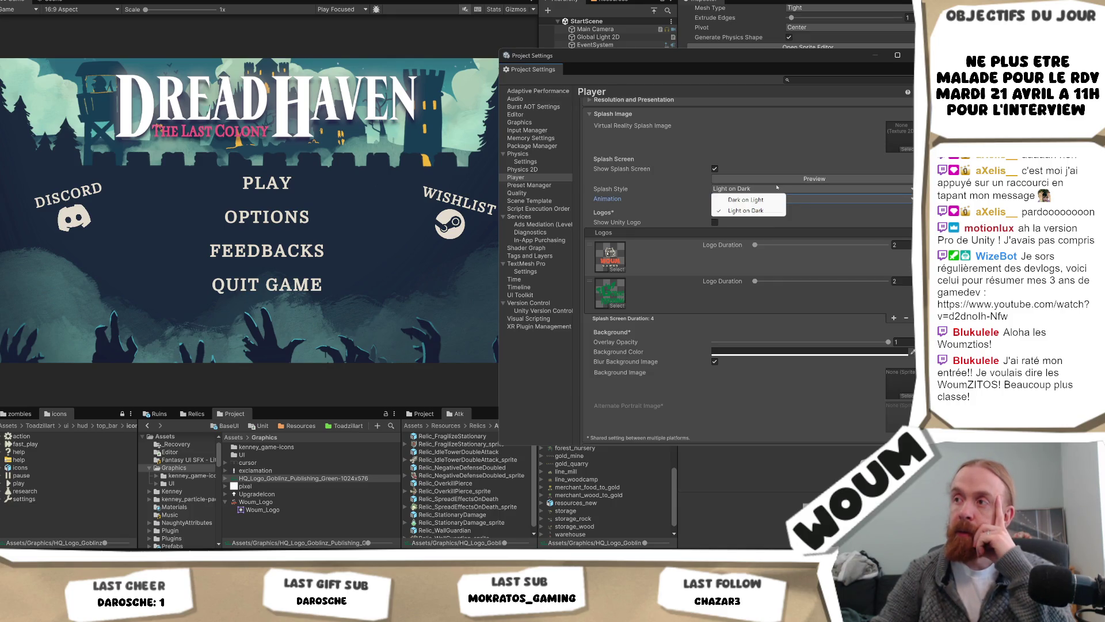
pyautogui.click(823, 213)
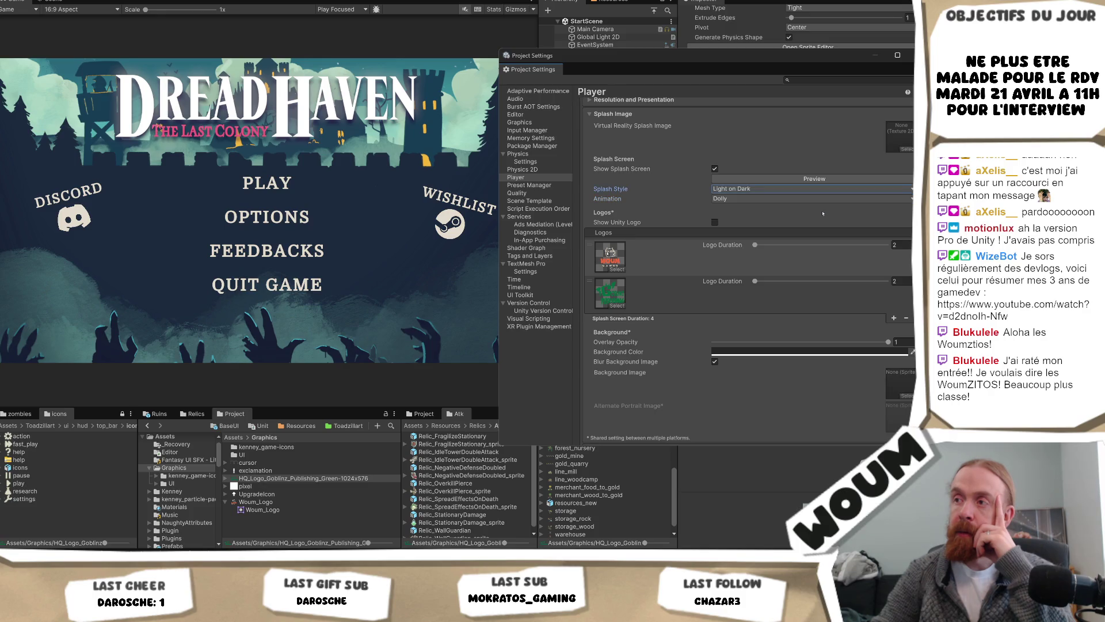
pyautogui.scroll(-2, 824, 219)
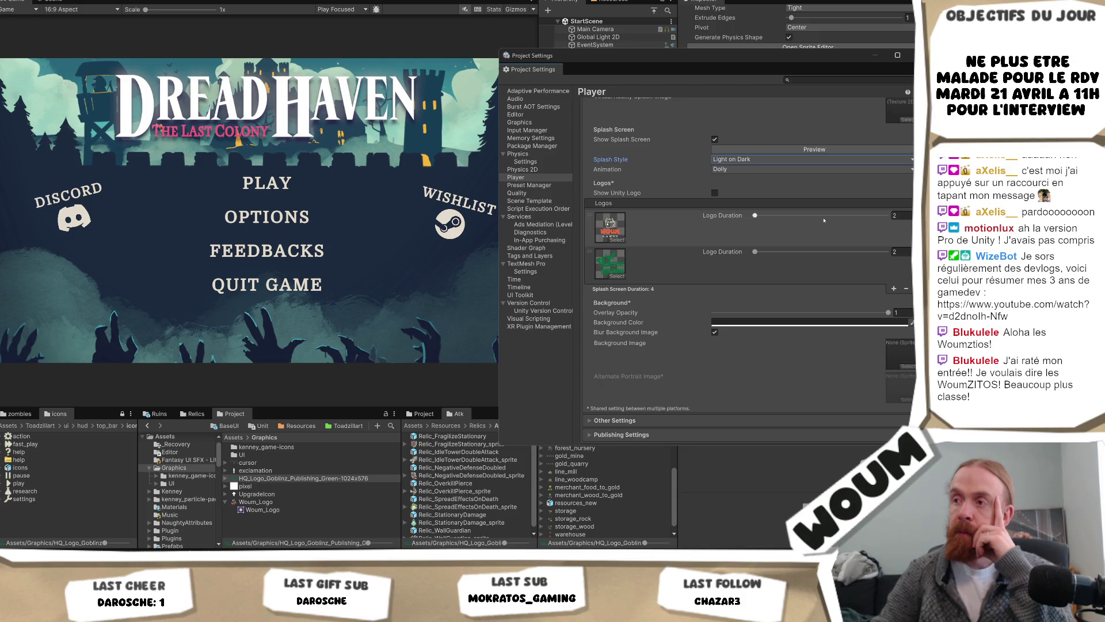
pyautogui.scroll(-1, 824, 220)
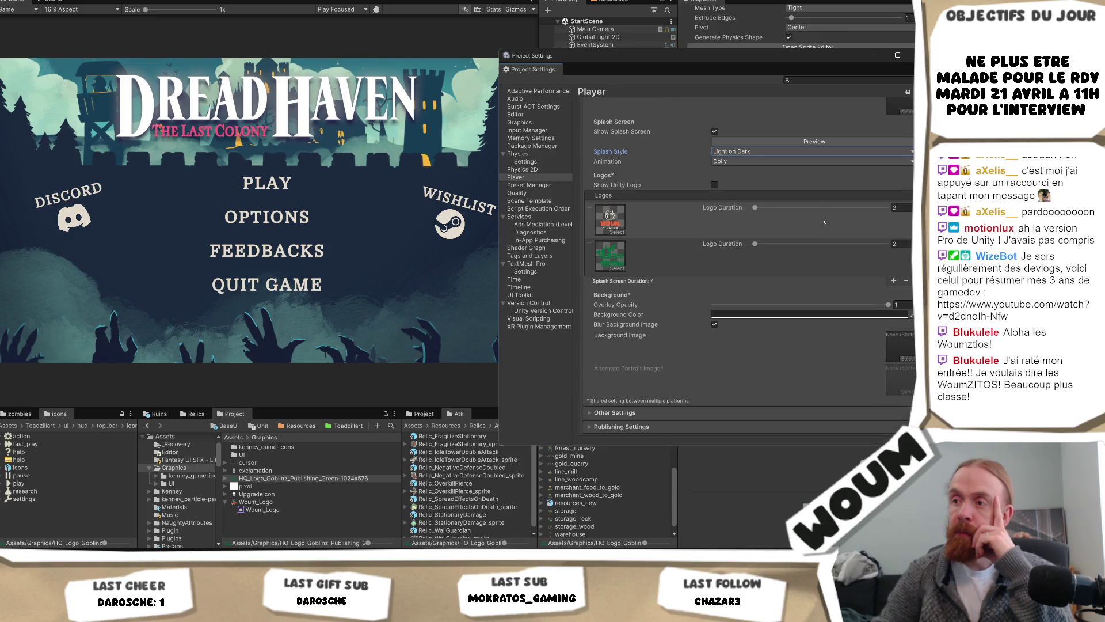
pyautogui.scroll(5, 823, 222)
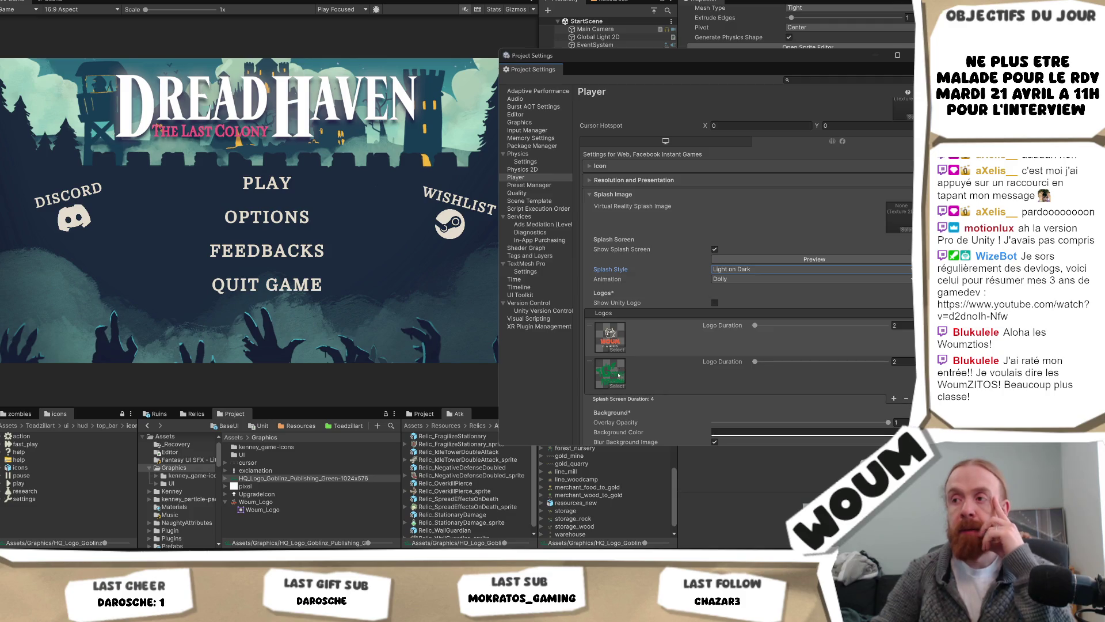
# Check the Woum and Goblinz logo sprites, then play the splash screen preview
pyautogui.click(617, 374)
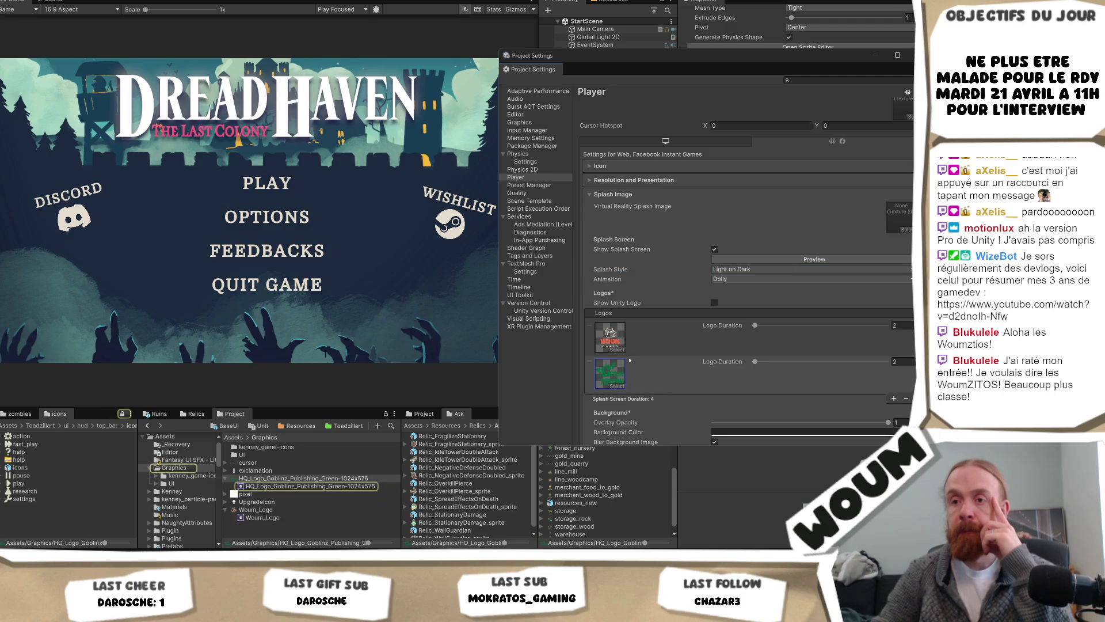
pyautogui.click(612, 350)
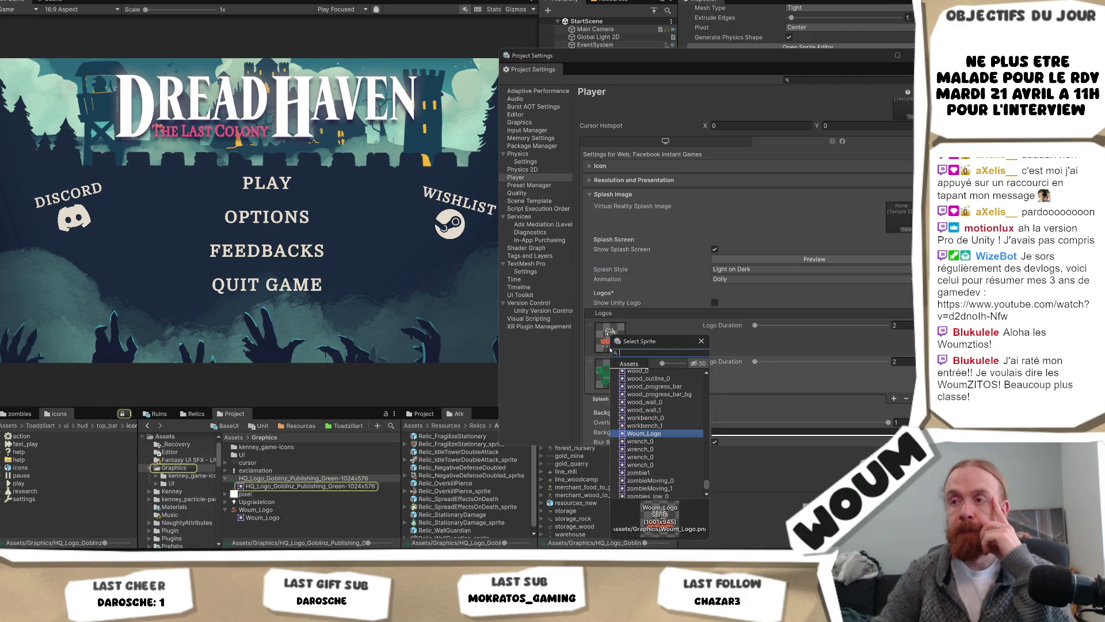
pyautogui.press('Escape')
pyautogui.click(748, 260)
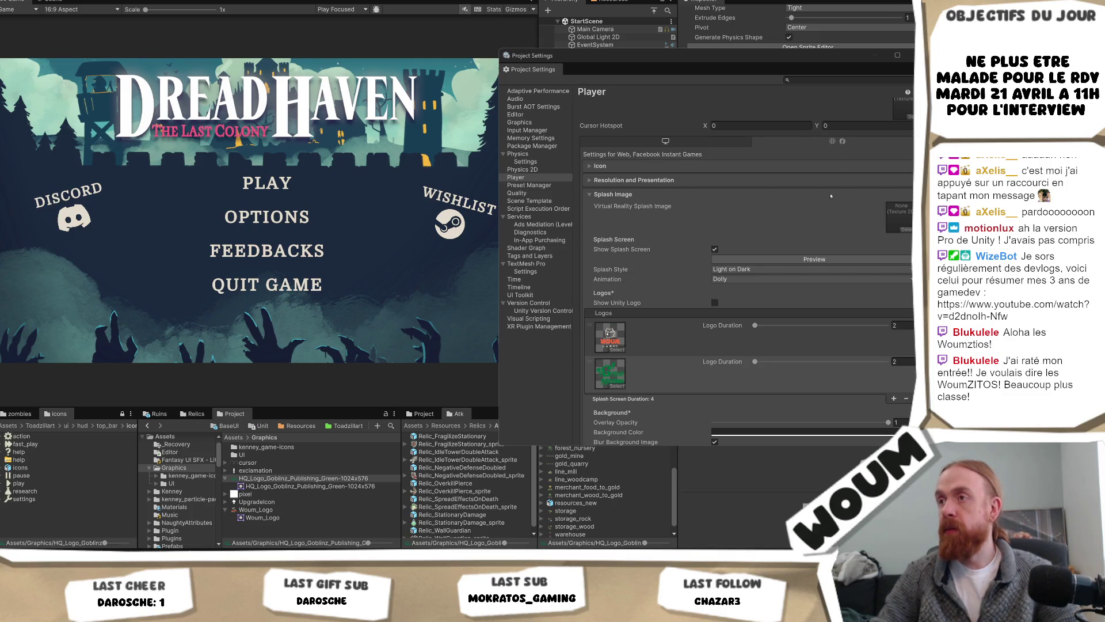
pyautogui.scroll(-5, 777, 244)
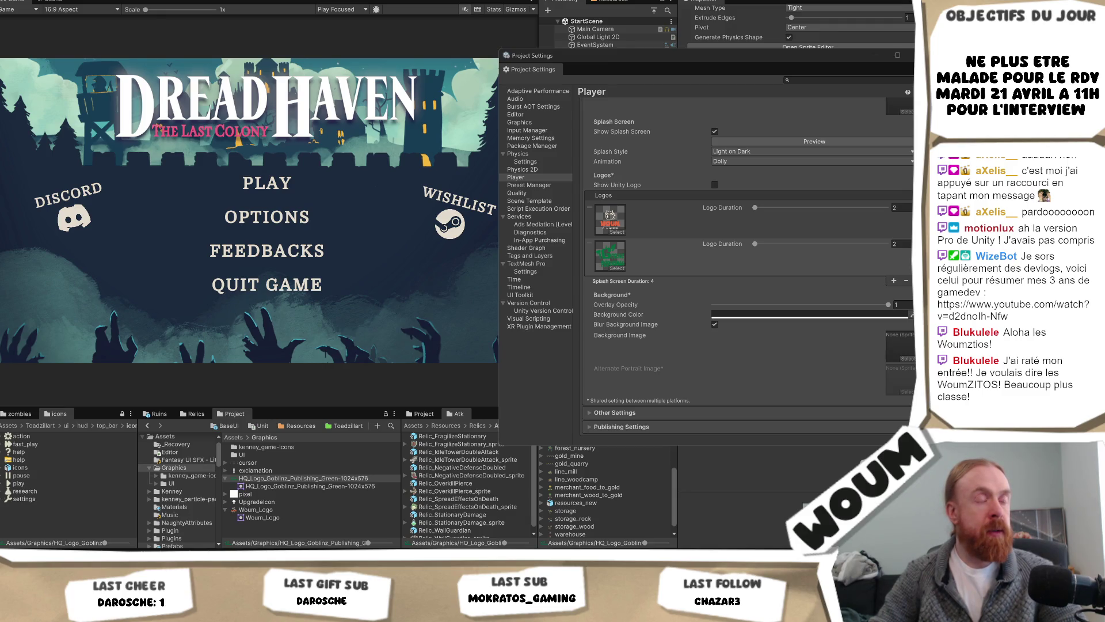
# Launch HoldTheMine.exe from the Hold The Mine Demo folder to reach its main menu
pyautogui.hotkey('alt', 'Tab')
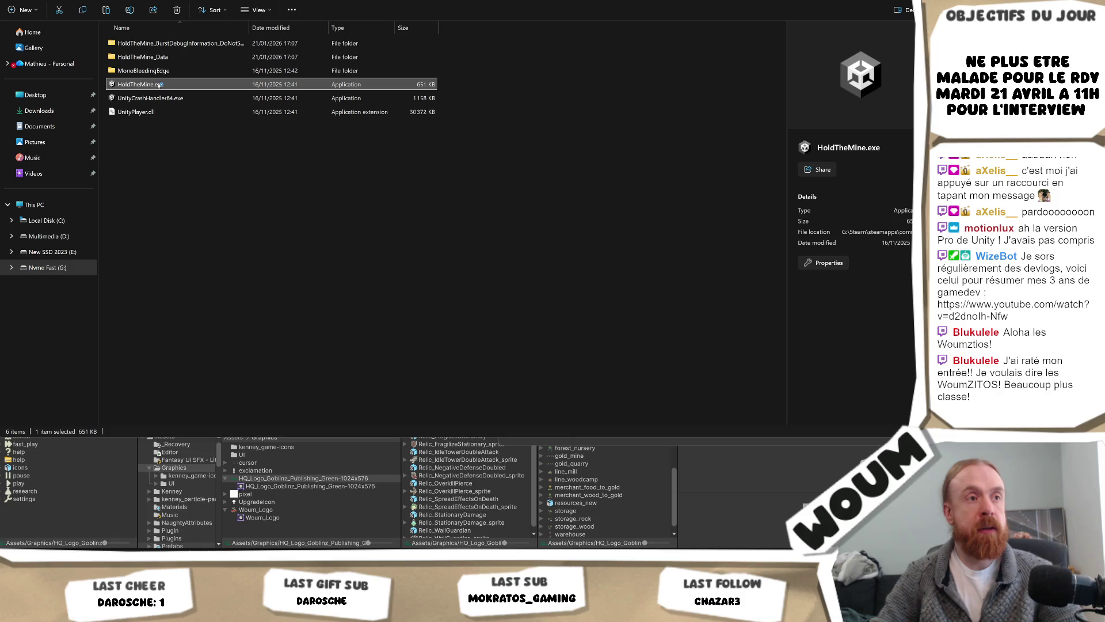
pyautogui.doubleClick(156, 85)
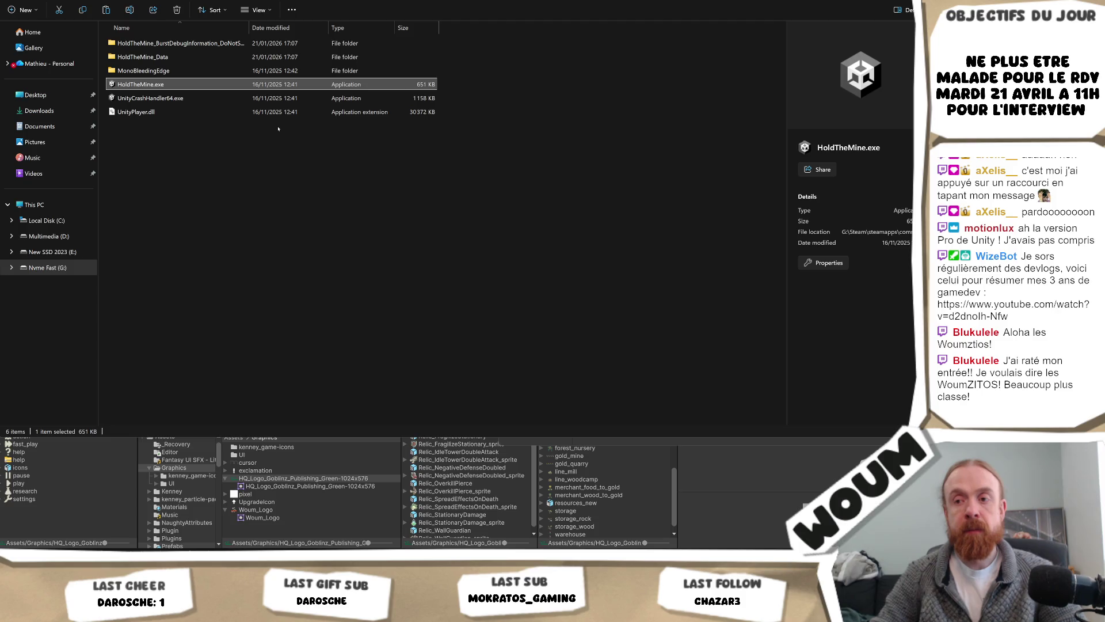
pyautogui.click(804, 490)
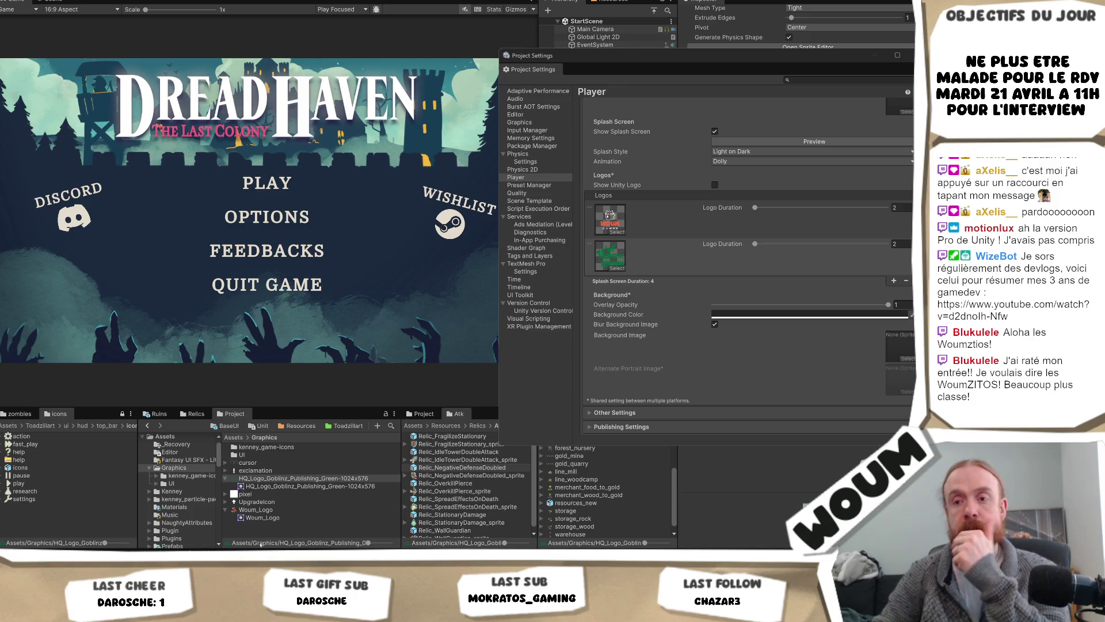
pyautogui.moveTo(239, 555)
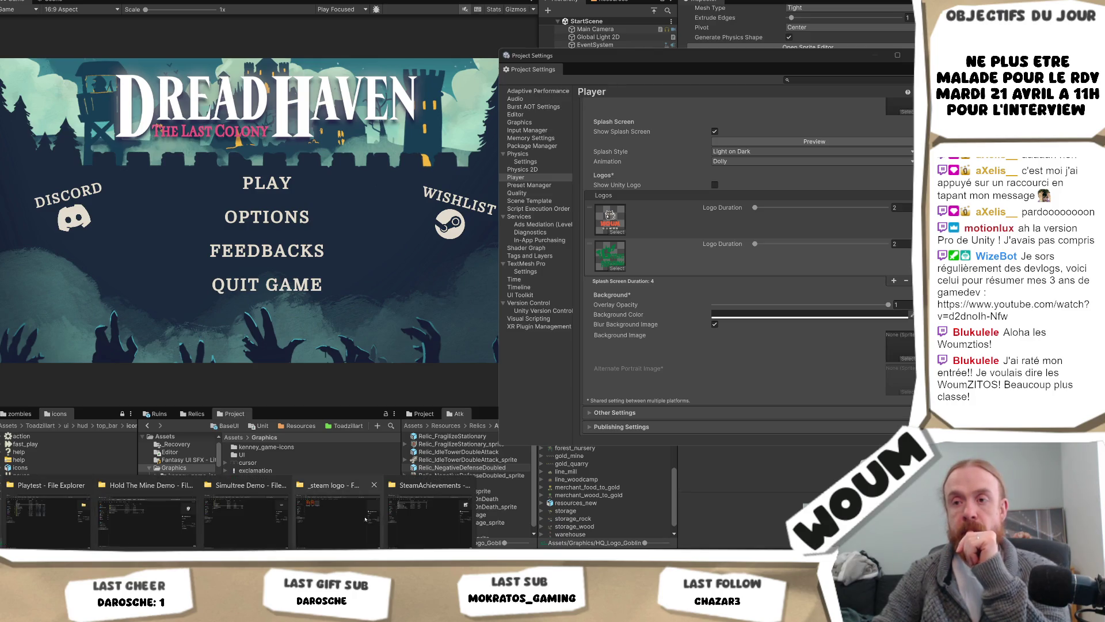
pyautogui.click(146, 518)
pyautogui.doubleClick(164, 87)
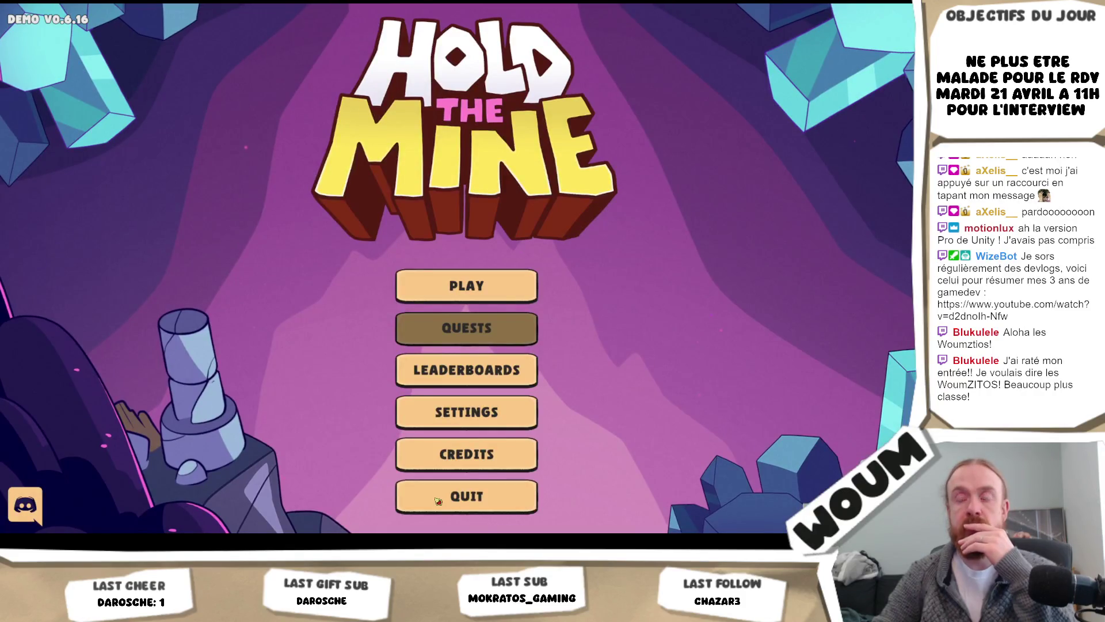
# Bring the running Hold The Mine game forward and quit it from the main menu
pyautogui.click(438, 501)
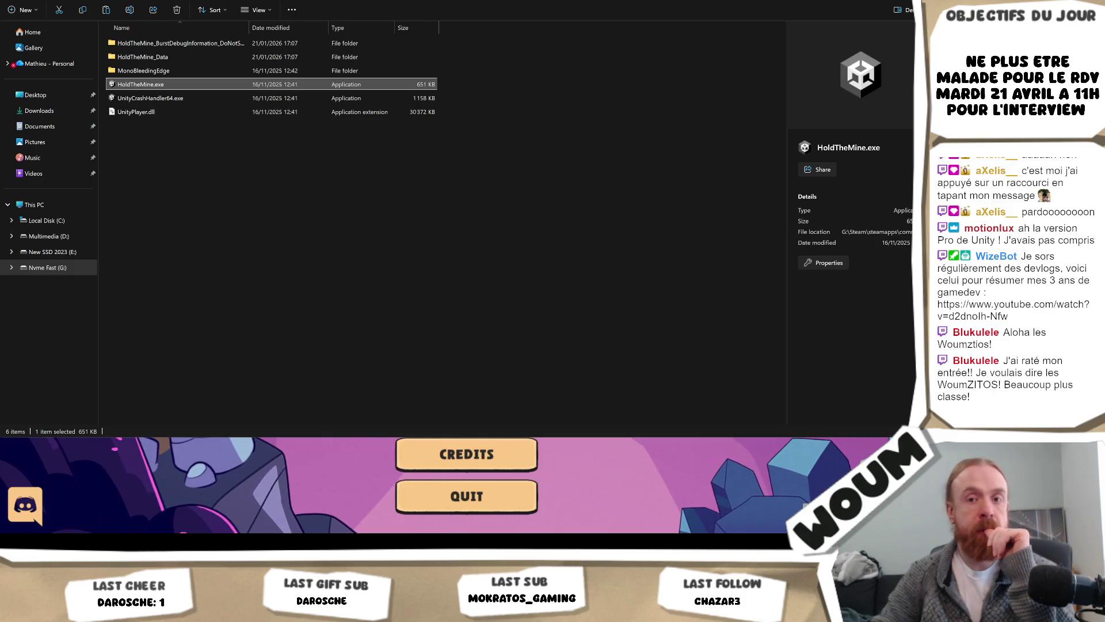
pyautogui.click(476, 488)
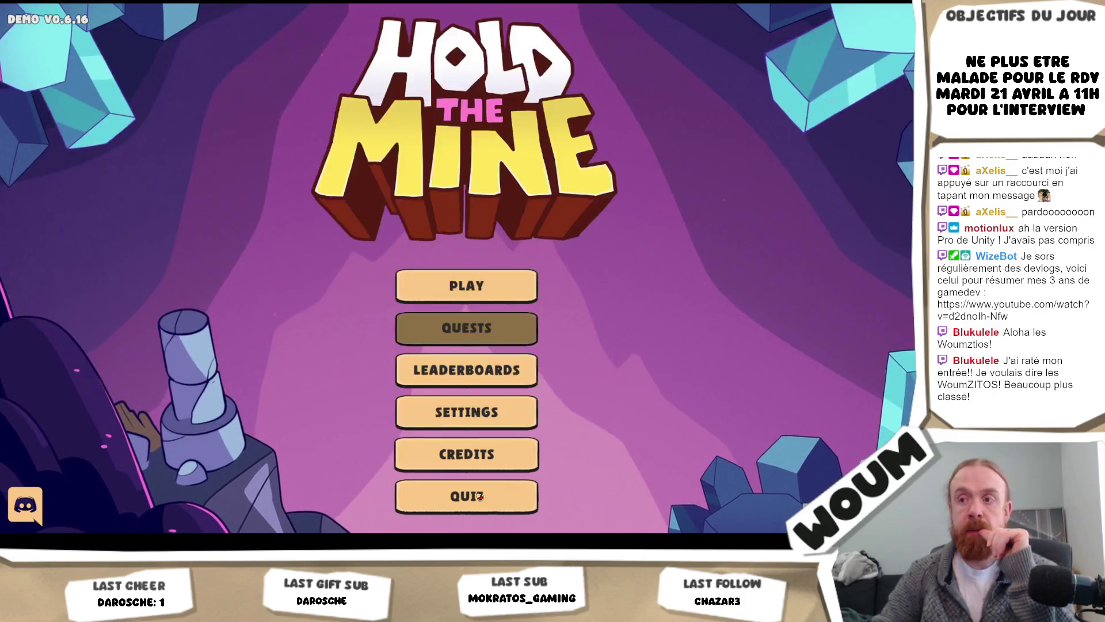
pyautogui.click(498, 502)
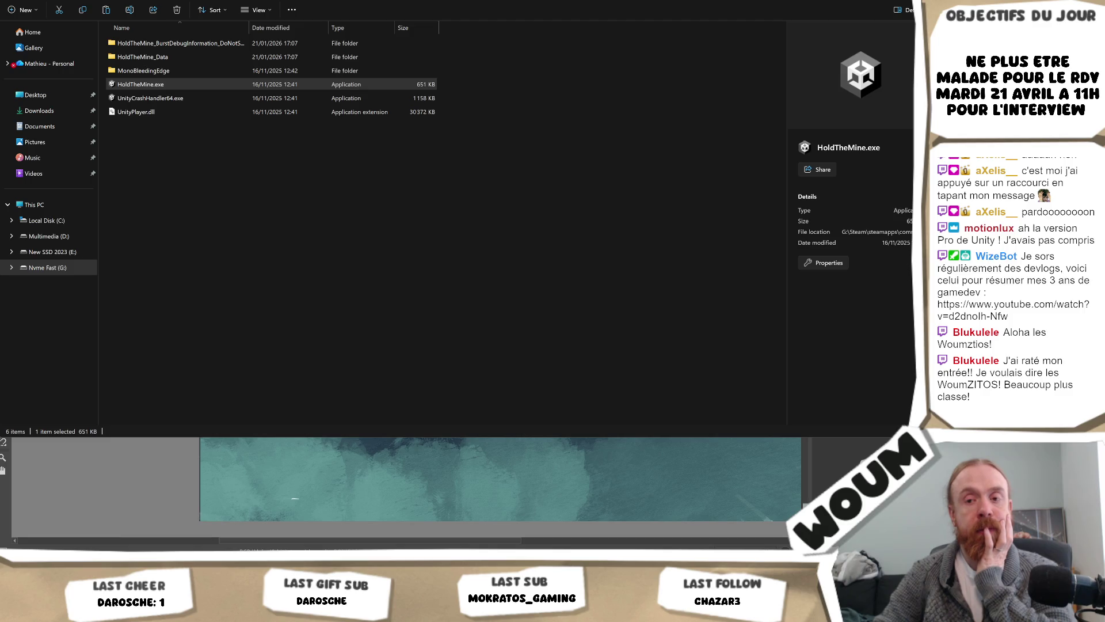
pyautogui.moveTo(142, 611)
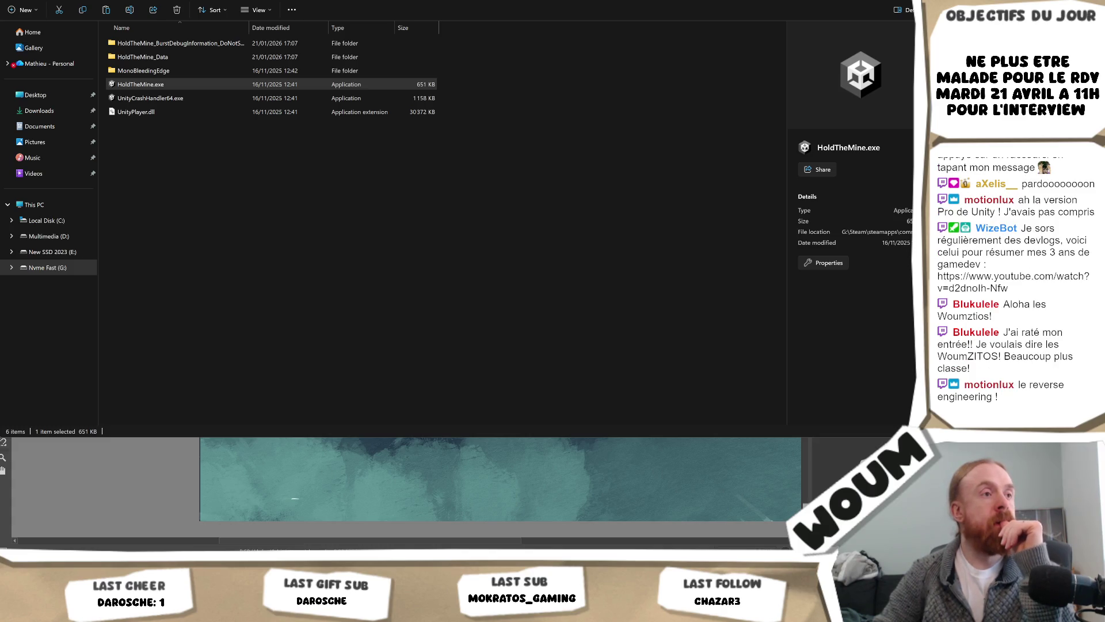
pyautogui.press('Return')
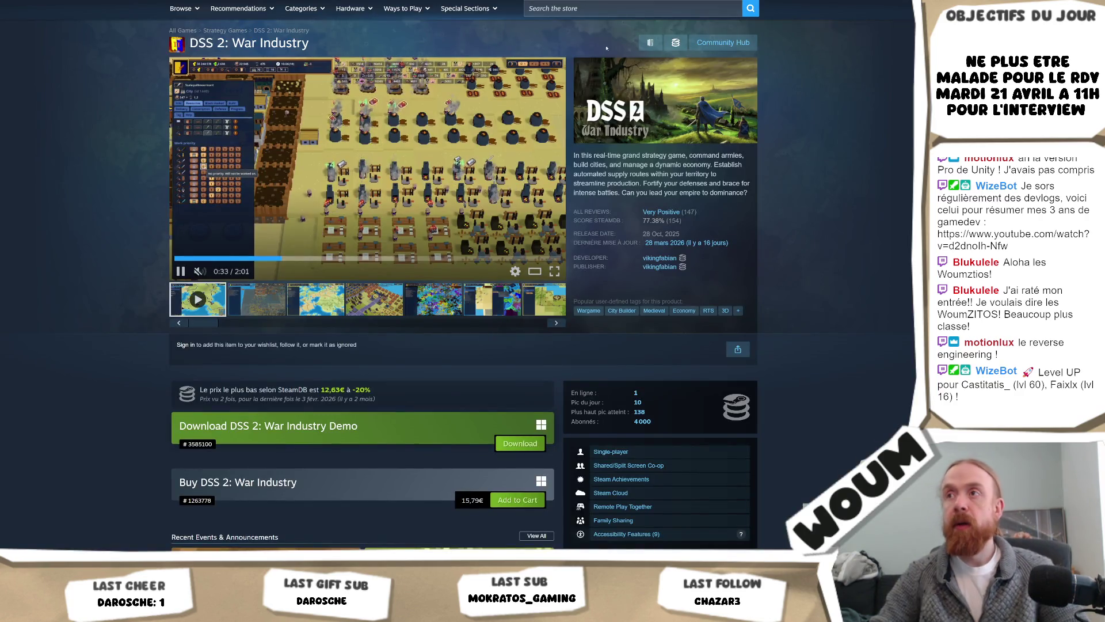
# Search the Steam store for 'dreadhaven'
pyautogui.click(550, 8)
pyautogui.write('dreadhaven')
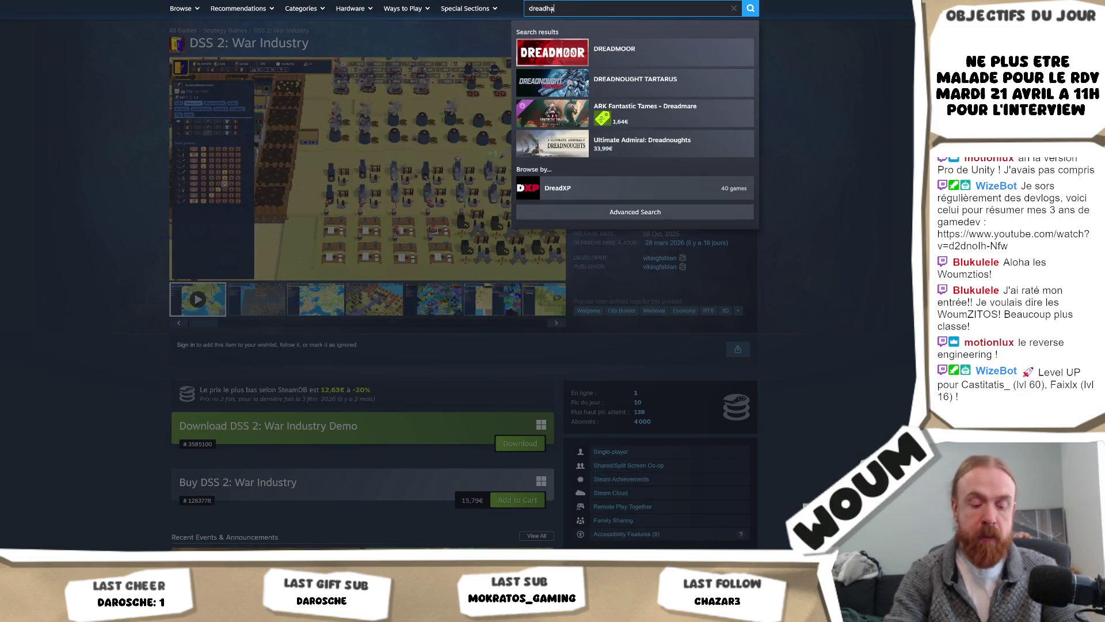
# Open the DreadHaven: The Last Colony store page and dismiss the browser permission prompt
pyautogui.click(638, 49)
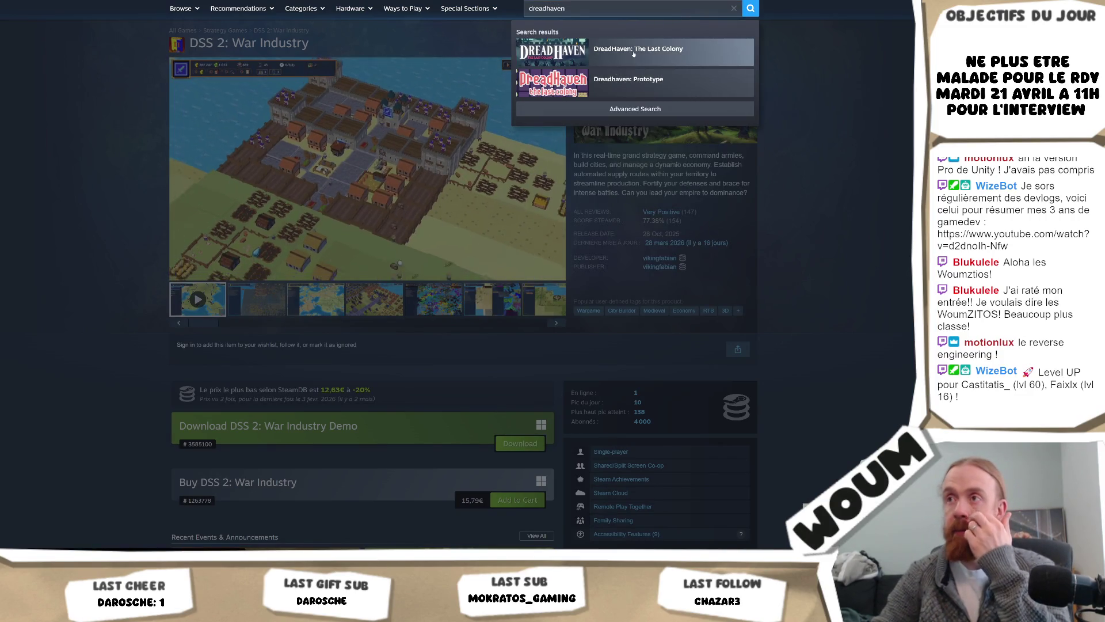
pyautogui.scroll(-3, 883, 204)
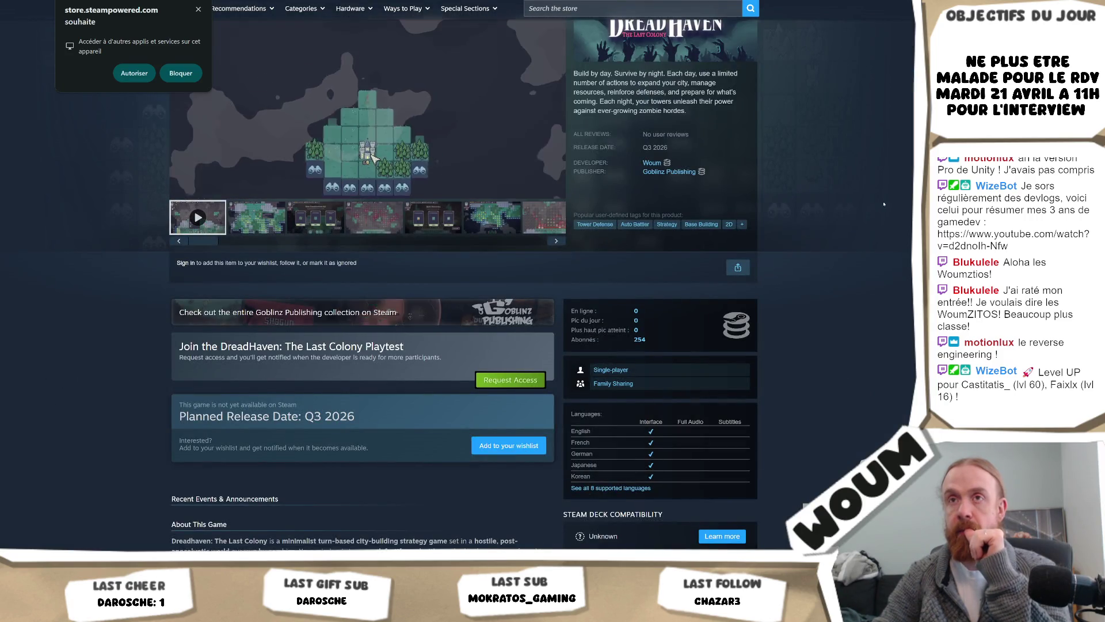
pyautogui.scroll(-3, 884, 203)
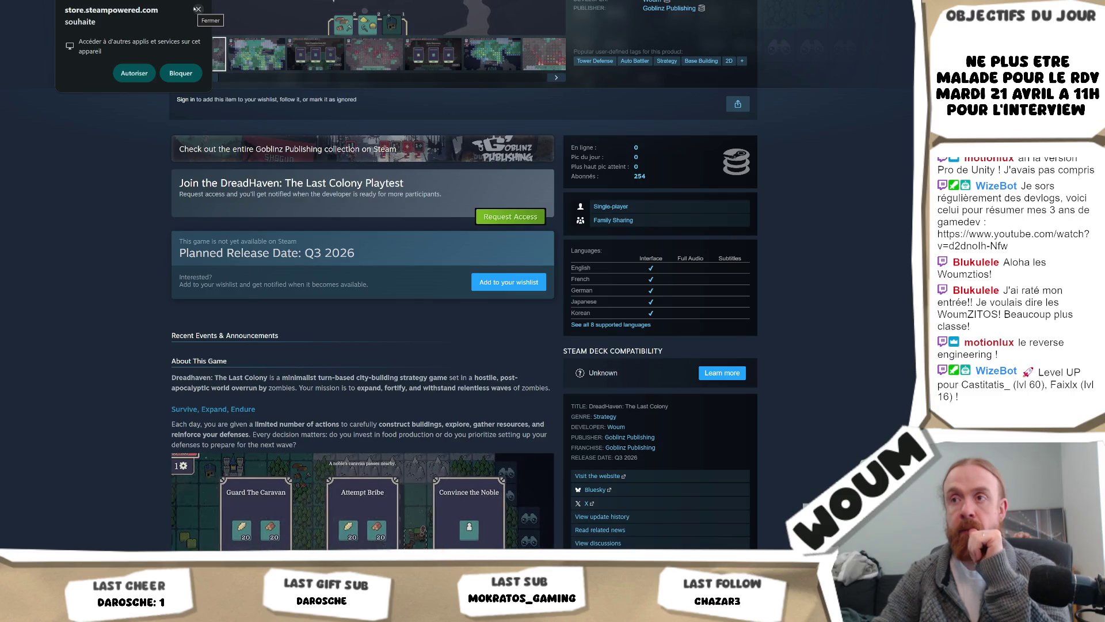
pyautogui.click(197, 9)
pyautogui.scroll(4, 98, 171)
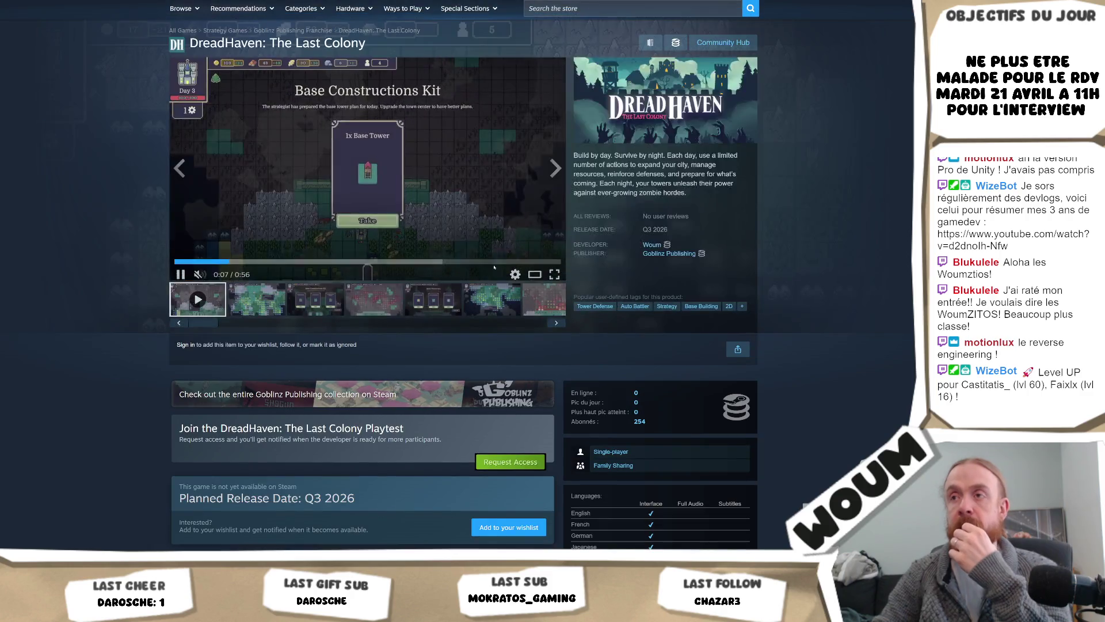
# Skip the DreadHaven trailer to its closing title card and view it full screen
pyautogui.click(539, 257)
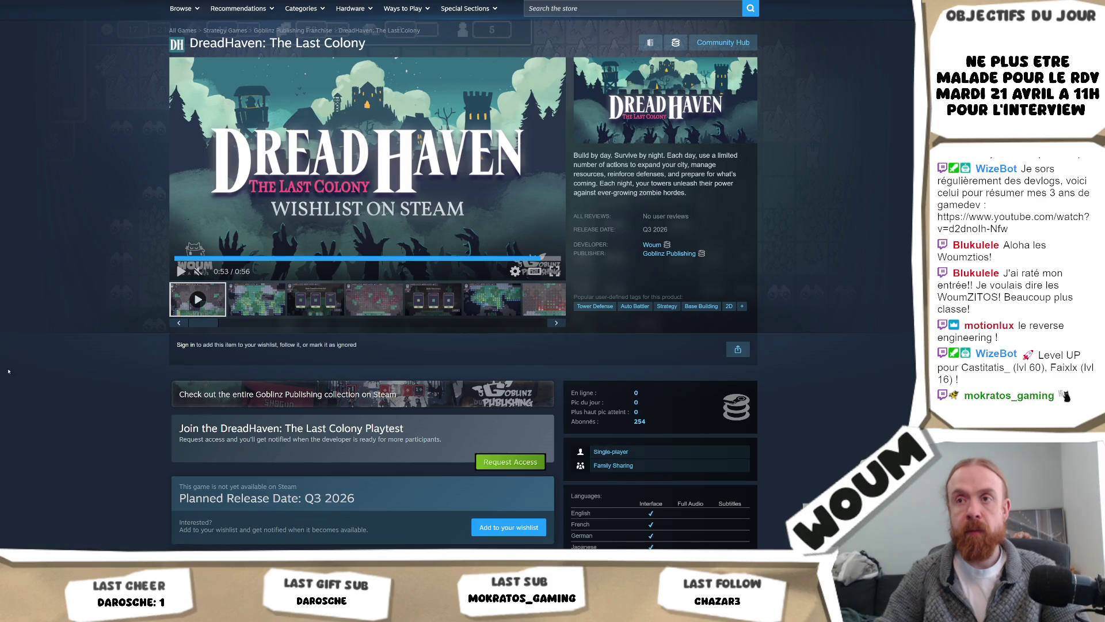
pyautogui.click(554, 272)
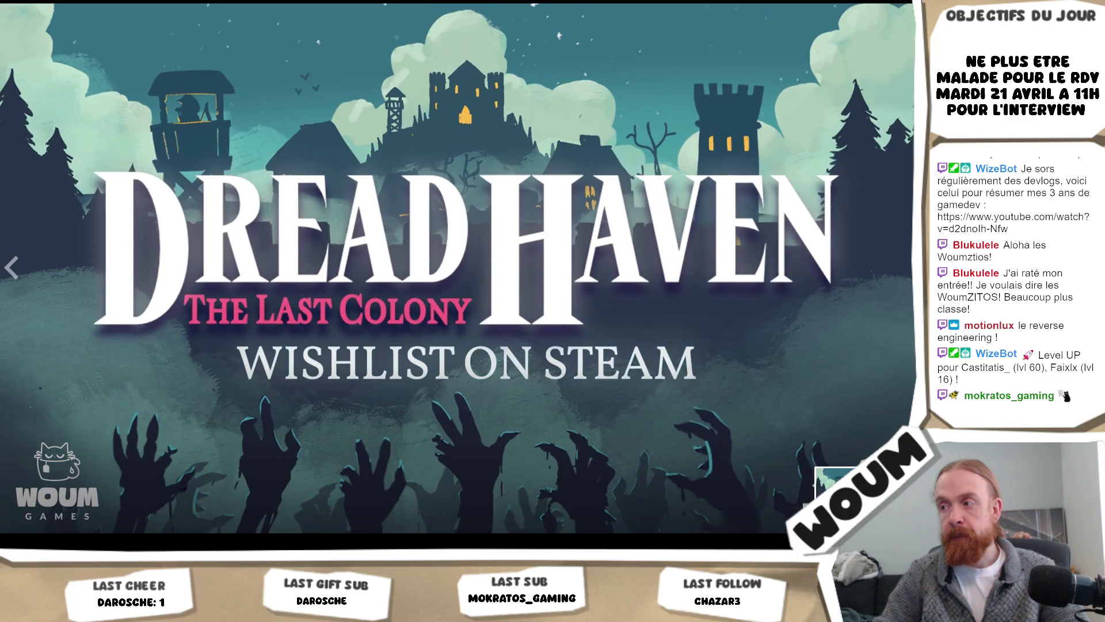
pyautogui.press('Escape')
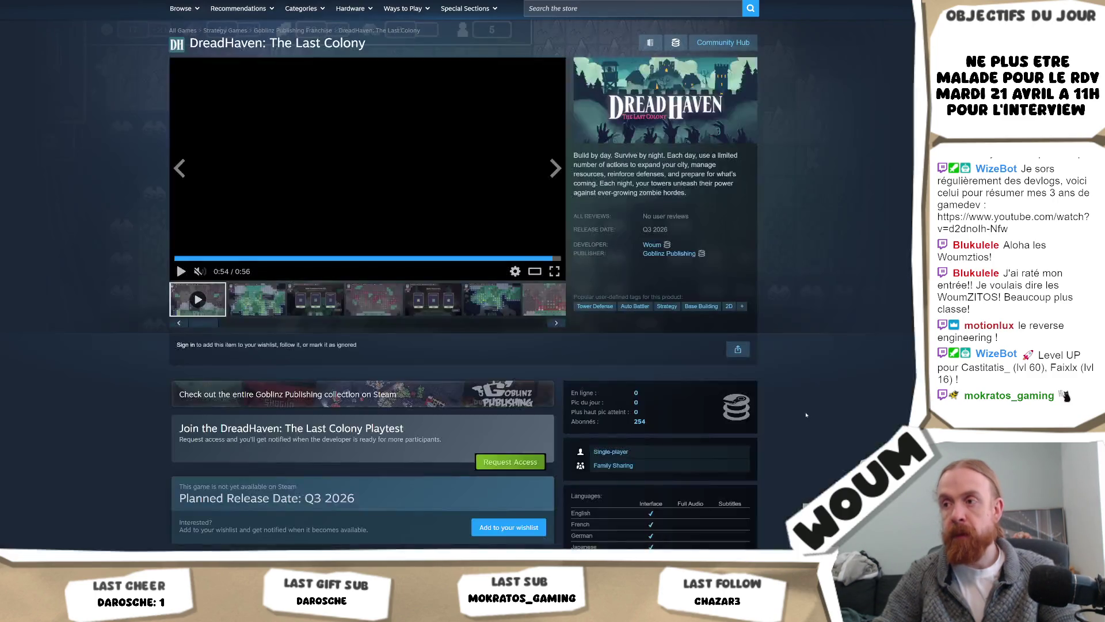
pyautogui.scroll(-15, 649, 381)
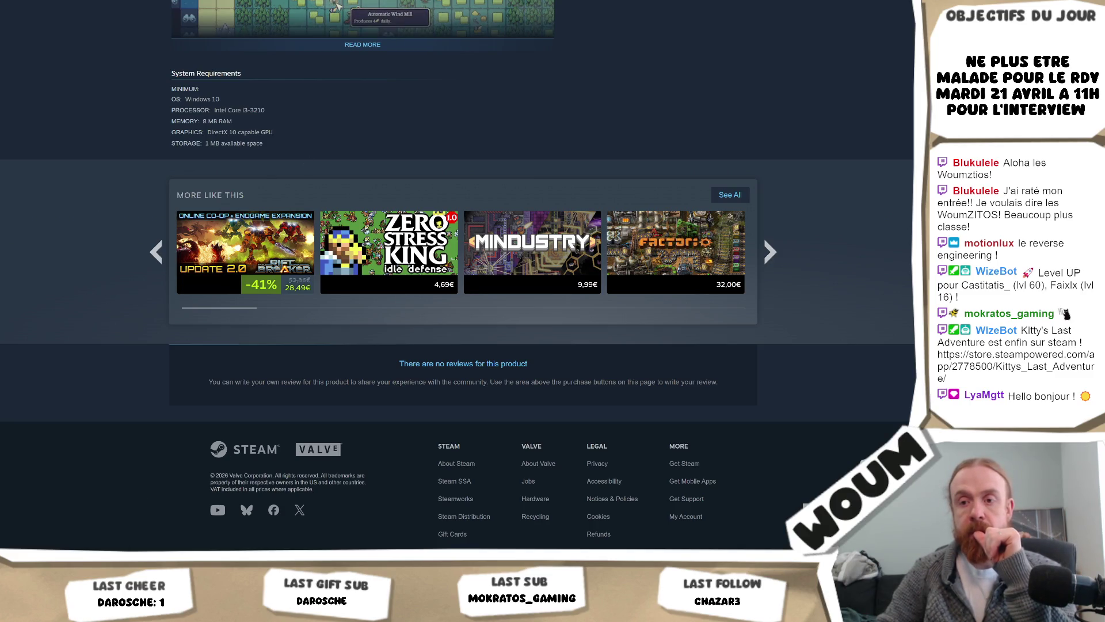
# Switch from the DreadHaven store page back to the Unity Editor
pyautogui.hotkey('alt', 'Tab')
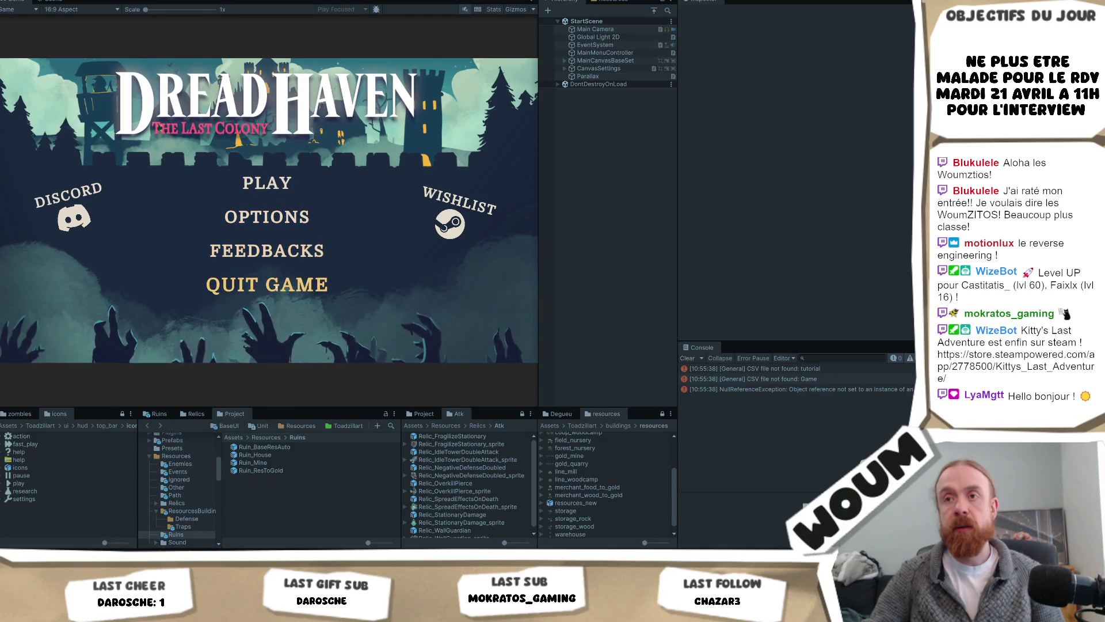
pyautogui.click(290, 280)
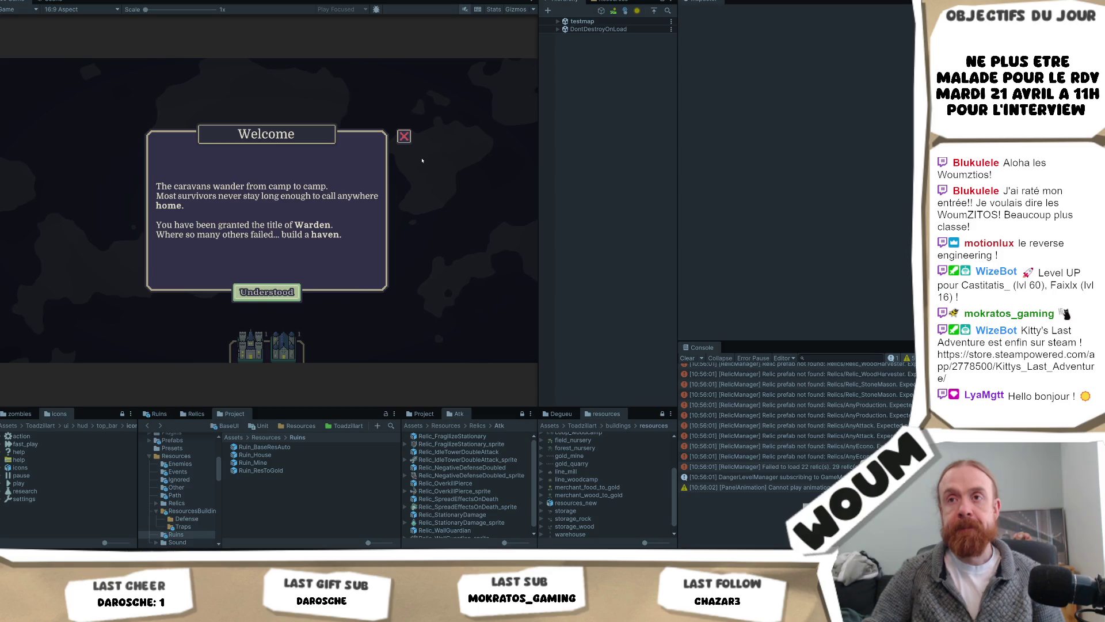
pyautogui.click(264, 293)
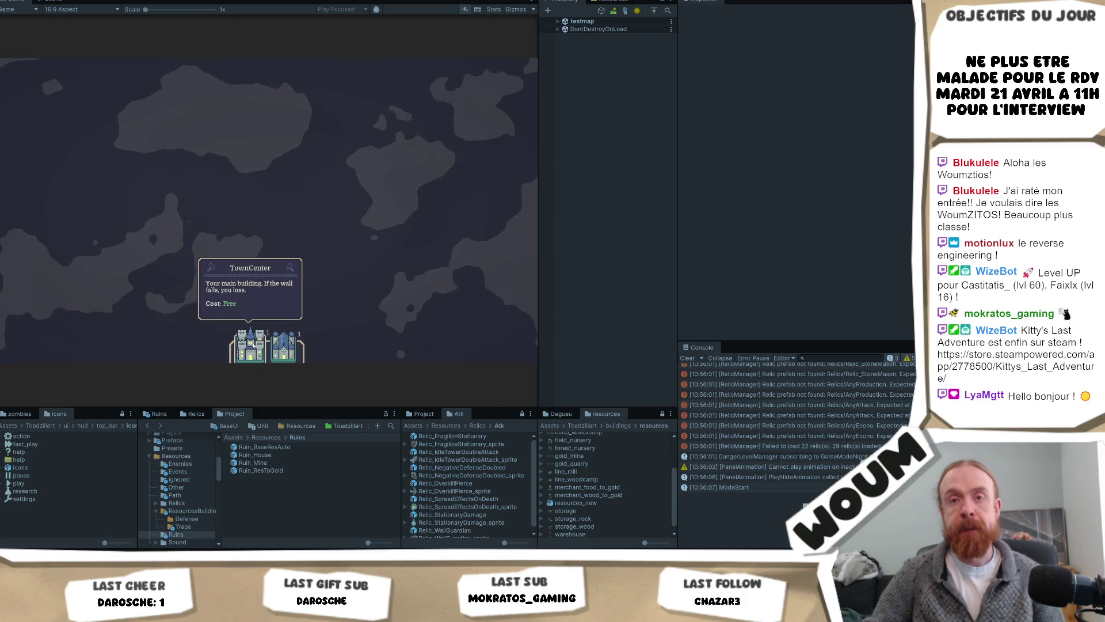
pyautogui.moveTo(250, 345); pyautogui.dragTo(268, 275)
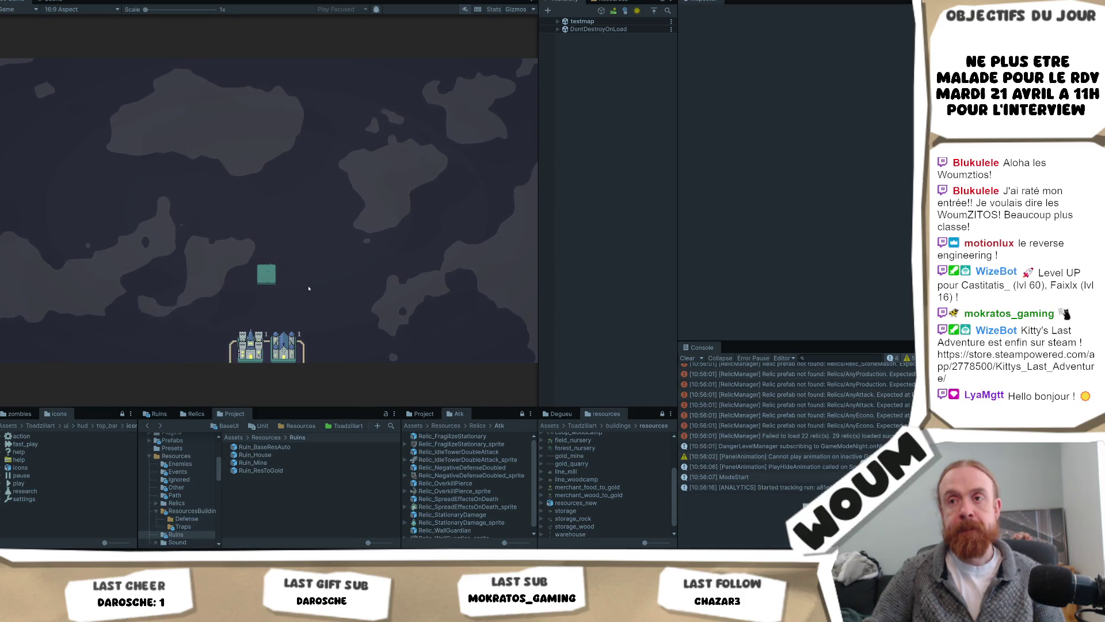
pyautogui.hotkey('ctrl', 'p')
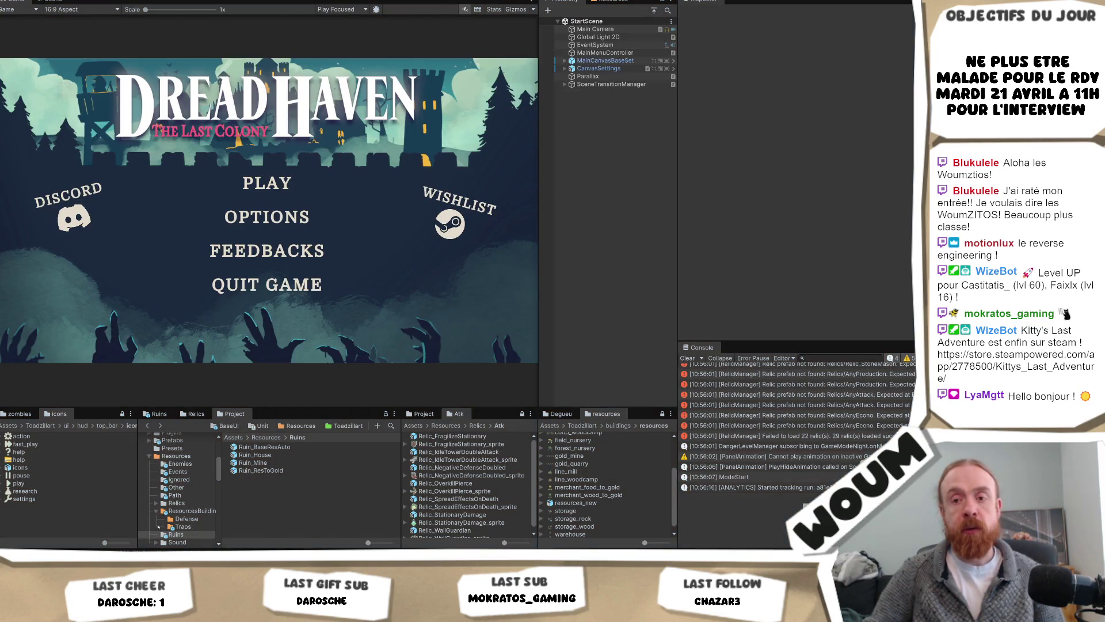
# Select Parallax, then SceneTransitionManager to inspect its 1-second bottom-to-center transitions
pyautogui.moveTo(163, 561)
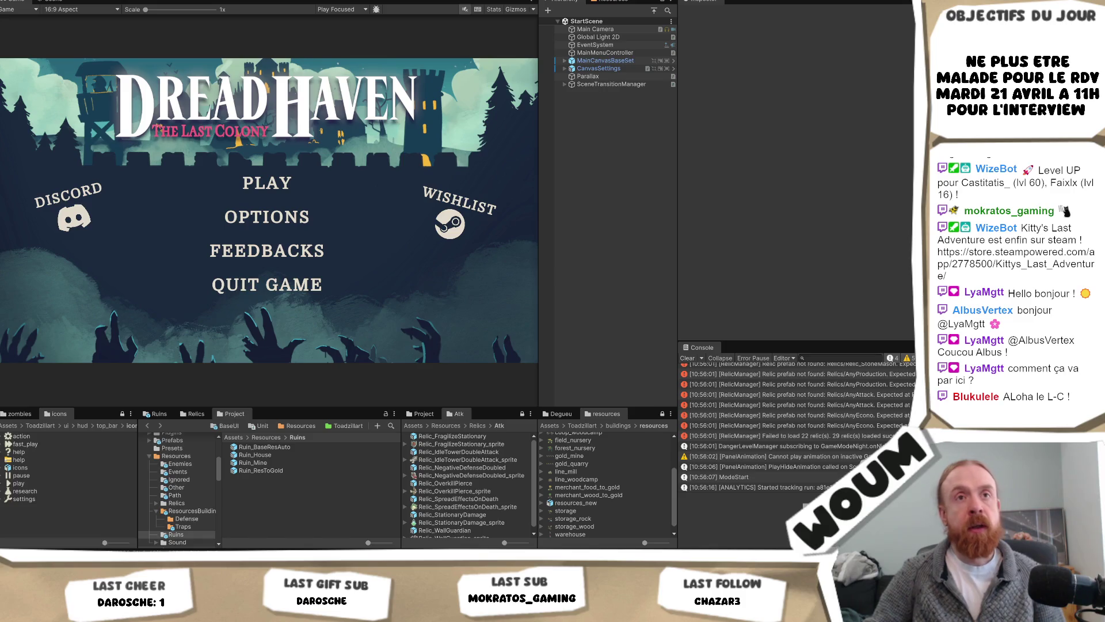
pyautogui.click(599, 77)
pyautogui.click(603, 85)
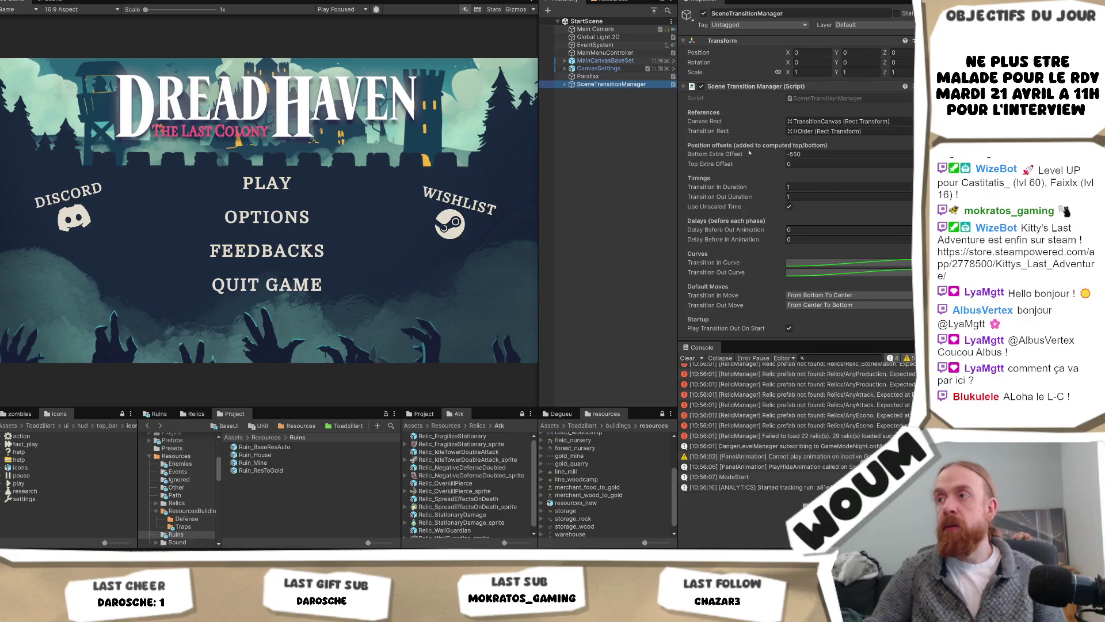
# Turn off Play Transition Out On Start and save the start scene with Ctrl+S
pyautogui.scroll(-1, 870, 250)
pyautogui.click(790, 310)
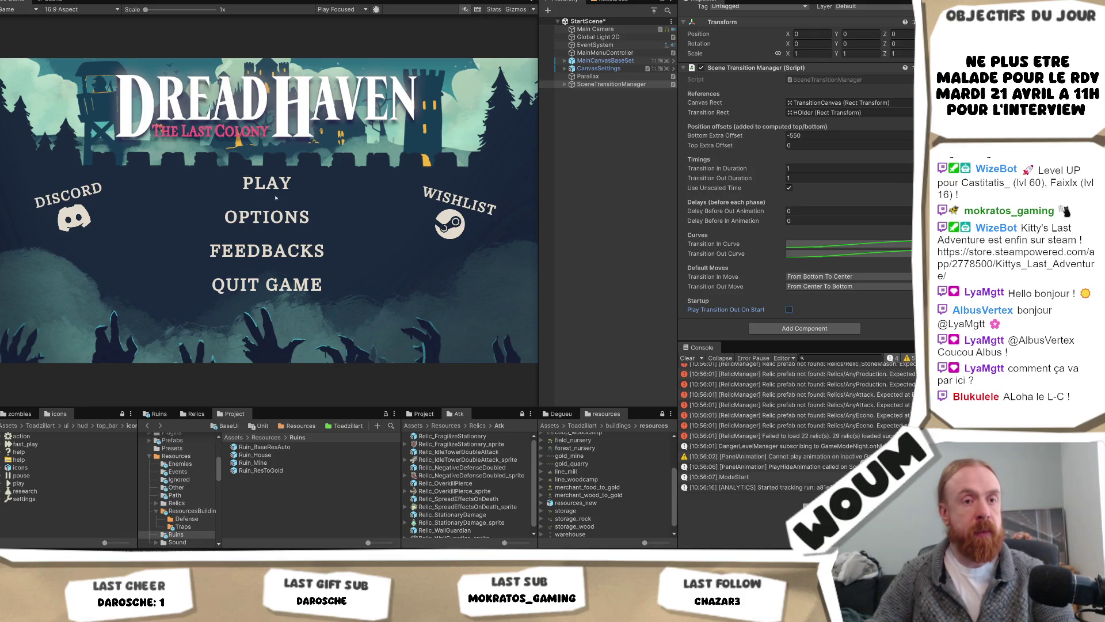
pyautogui.click(592, 250)
pyautogui.hotkey('ctrl', 's')
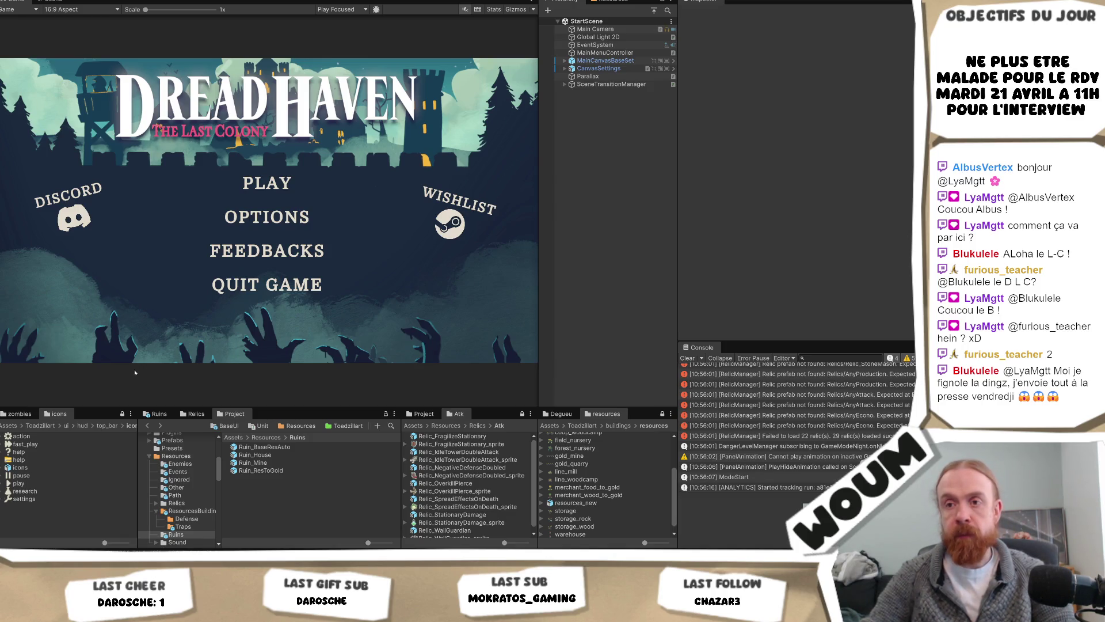
# Search 'gobl' in the Project panel, then select Goblinz_Publishing_White to view its import settings
pyautogui.click(391, 425)
pyautogui.write('gobl')
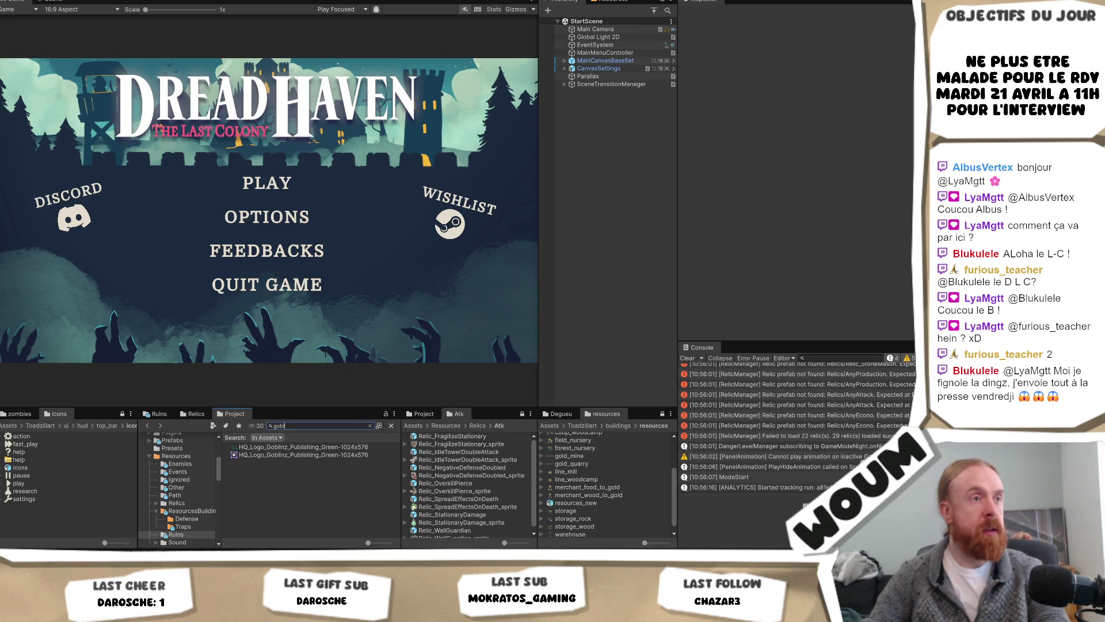
pyautogui.press('Down')
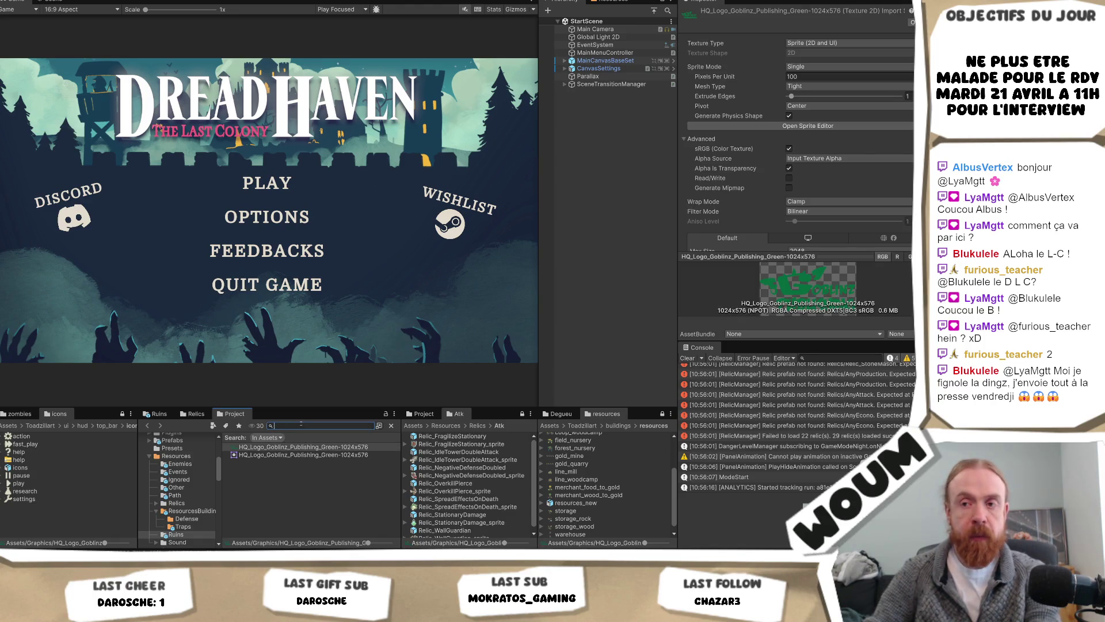
pyautogui.press('Escape')
pyautogui.press('Escape')
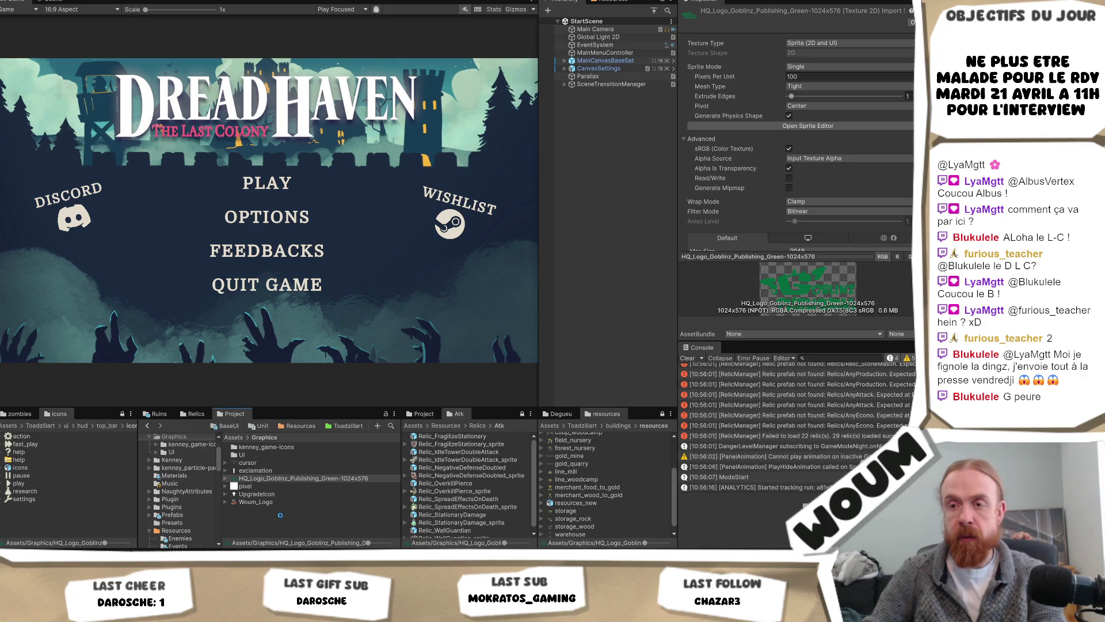
pyautogui.click(274, 478)
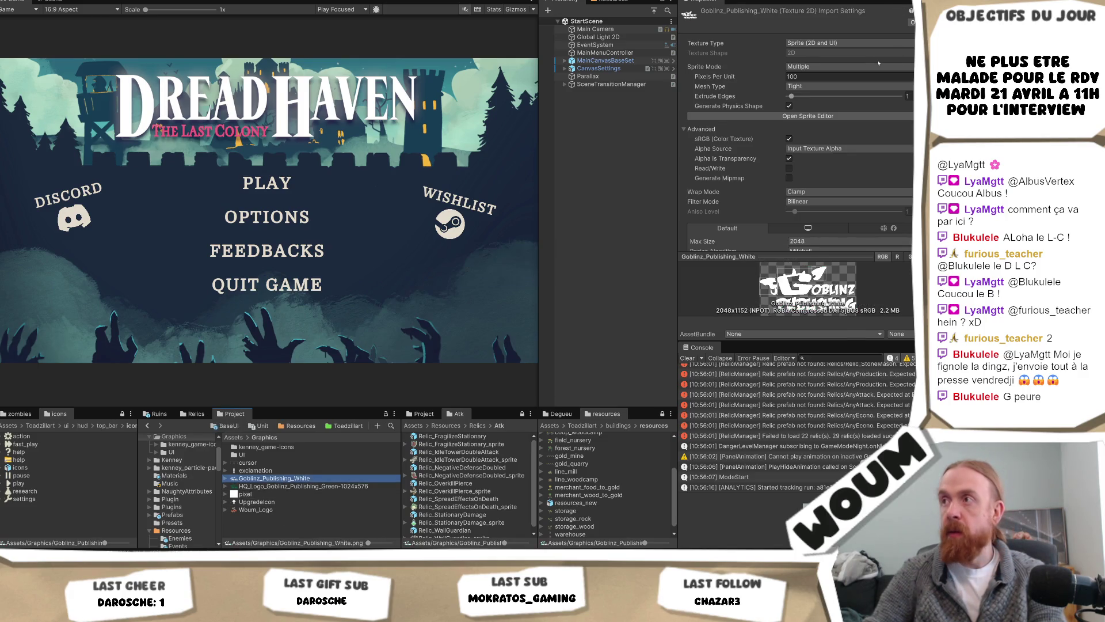
pyautogui.scroll(-3, 800, 144)
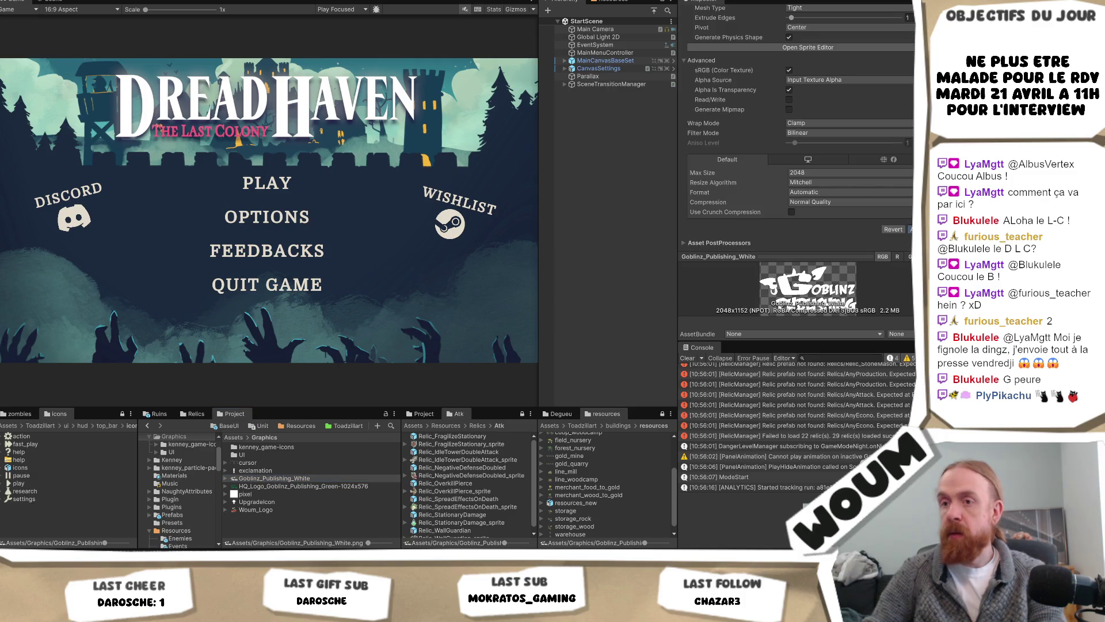
# Delete the HQ_Logo_Goblinz_Publishing_Green-1024x576 texture from the Graphics folder
pyautogui.click(281, 487)
pyautogui.press('Delete')
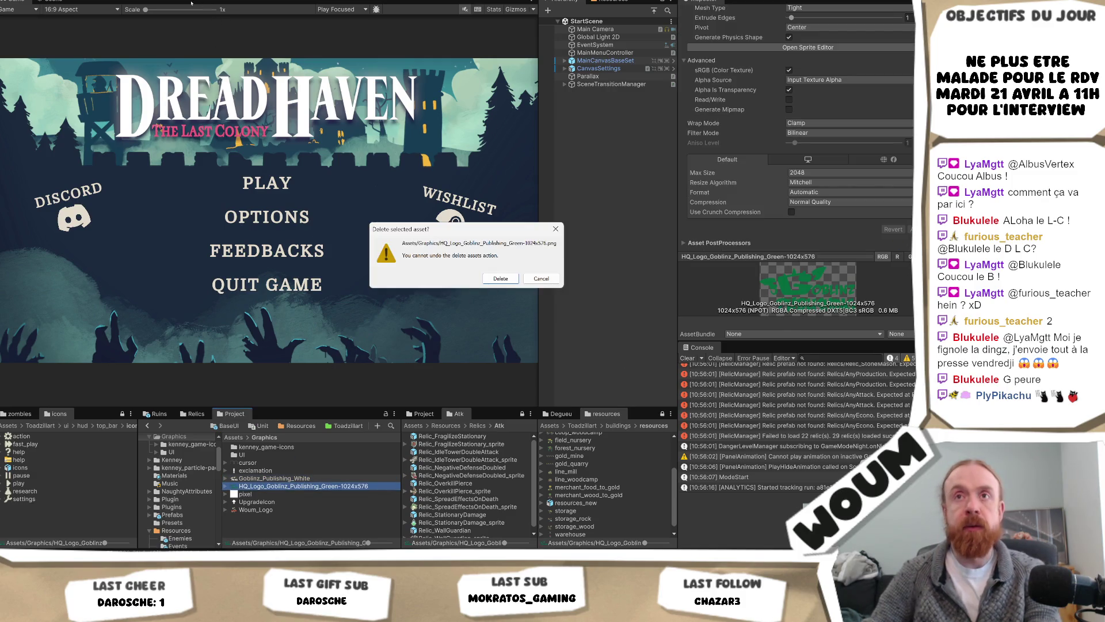
pyautogui.press('Return')
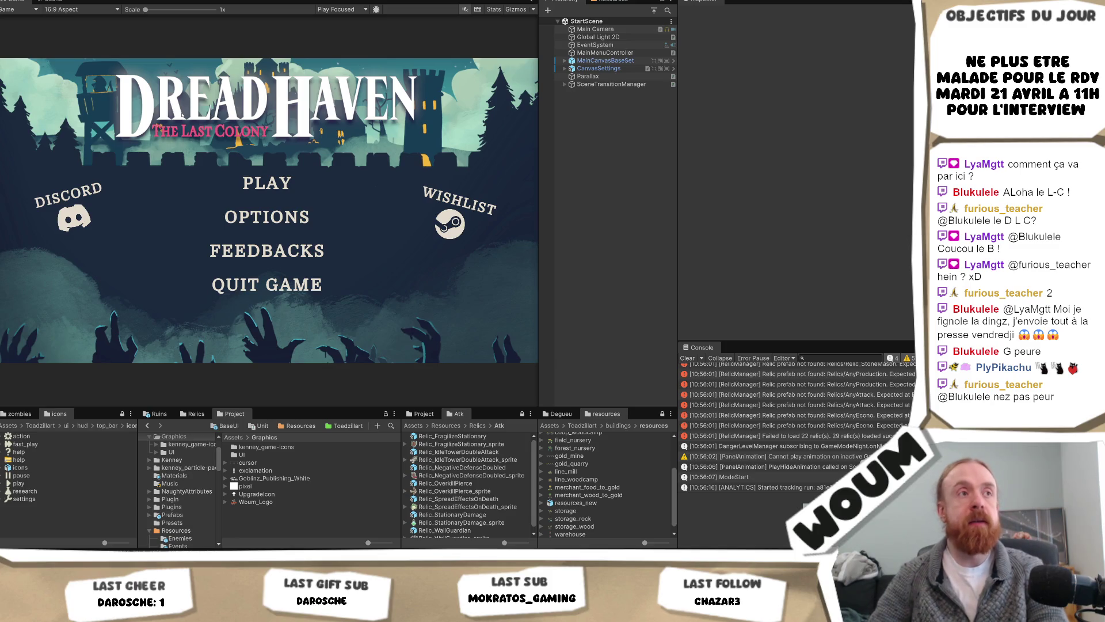
pyautogui.click(11, 0)
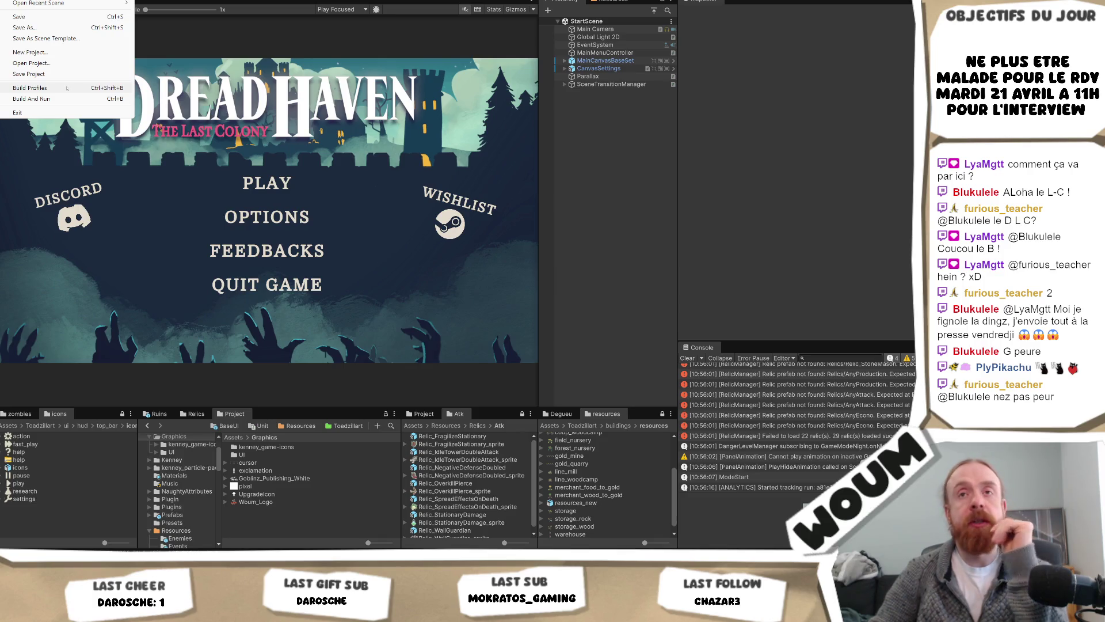
# Drag Goblinz_Publishing_White into the second splash screen logo slot after the Woum logo
pyautogui.click(67, 88)
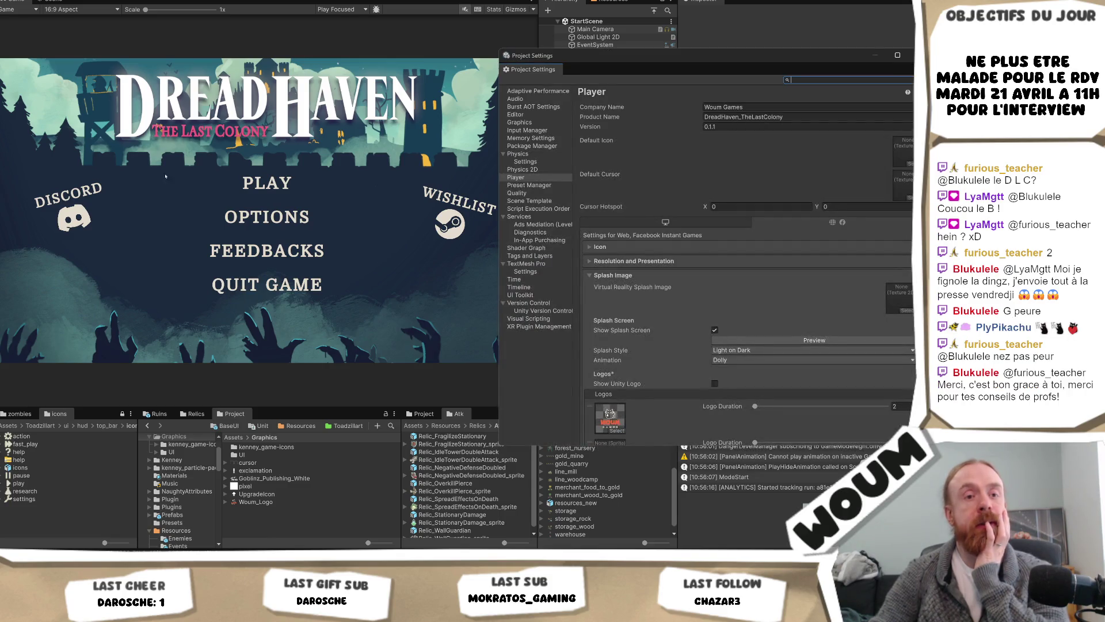
pyautogui.scroll(-3, 806, 205)
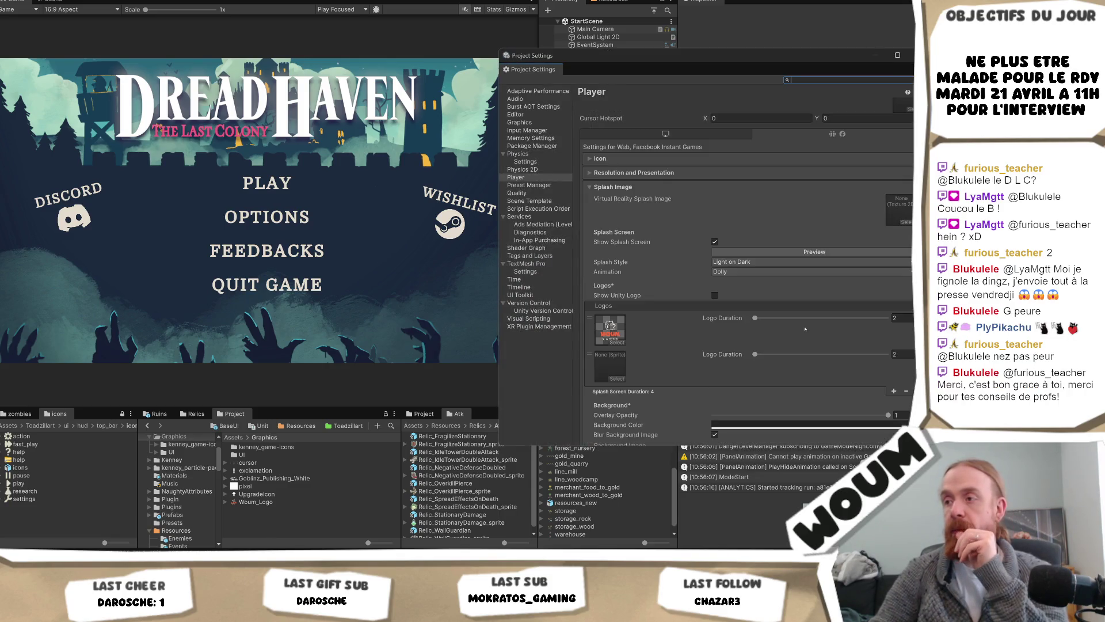
pyautogui.moveTo(271, 478)
pyautogui.mouseDown()
pyautogui.moveTo(403, 427)
pyautogui.moveTo(614, 372)
pyautogui.mouseUp()
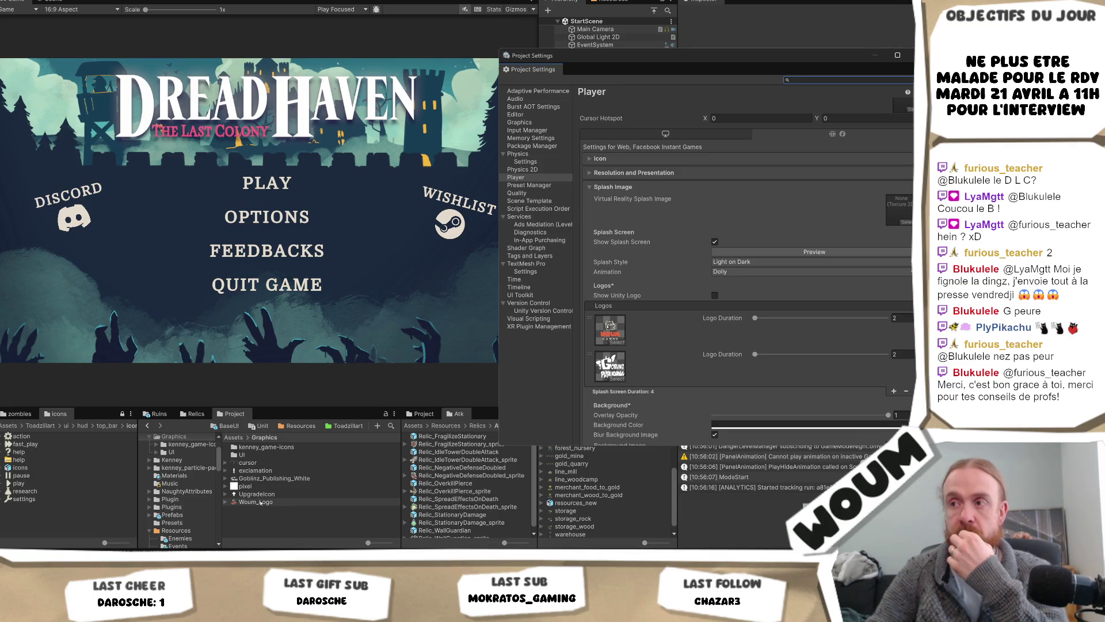
# Select the Woum_Logo texture in the Project panel
pyautogui.click(263, 502)
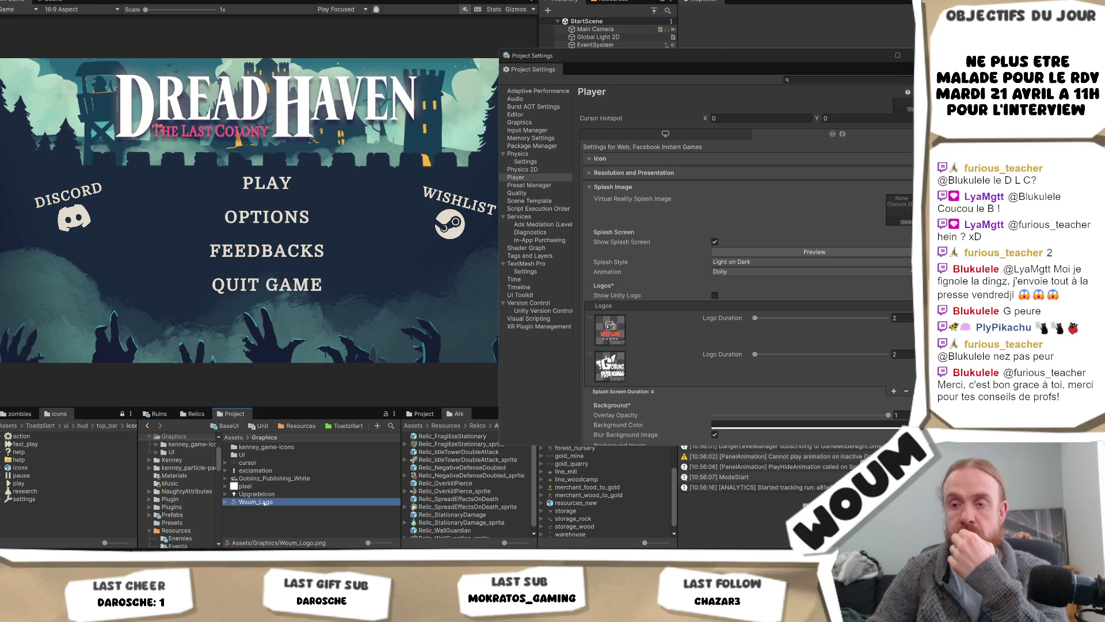
pyautogui.click(268, 508)
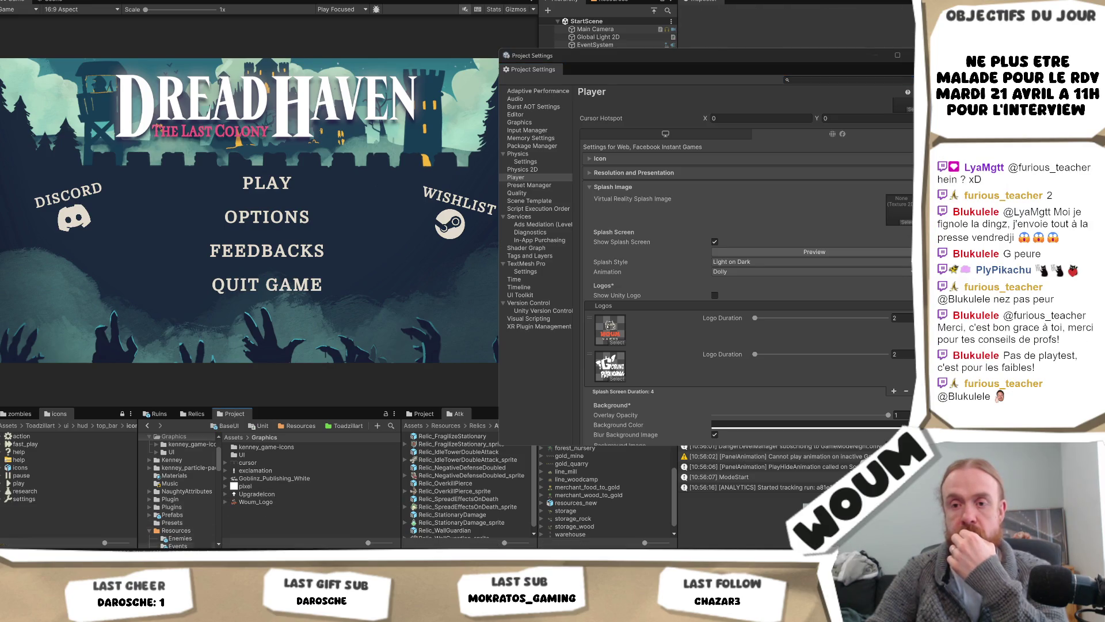
pyautogui.click(252, 502)
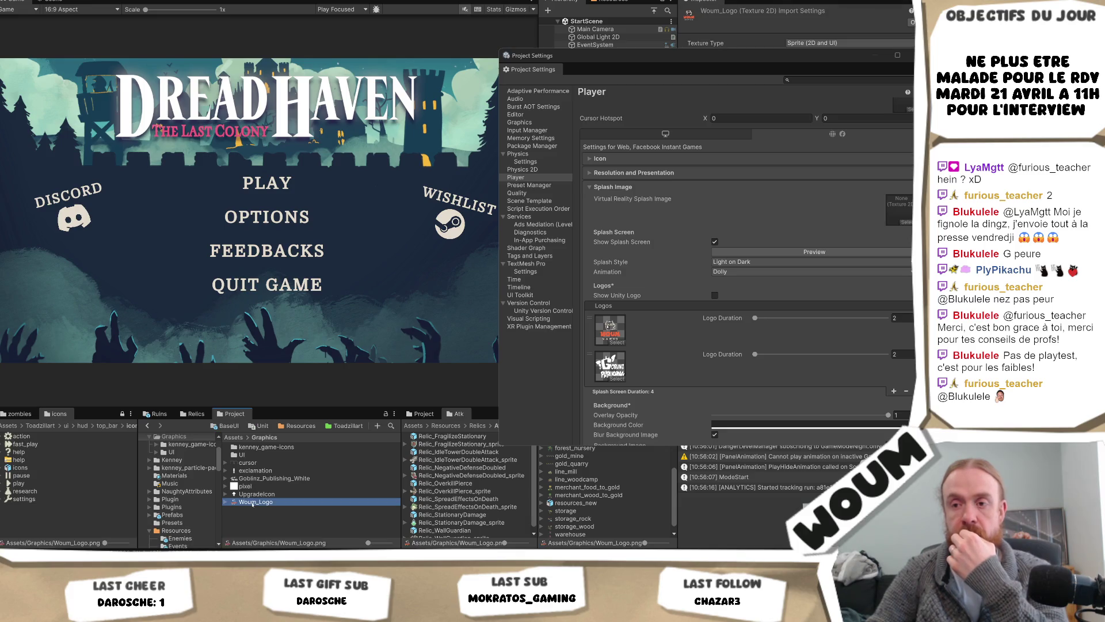
# Open Woum_Logo.png in Krita as its own document
pyautogui.doubleClick(252, 502)
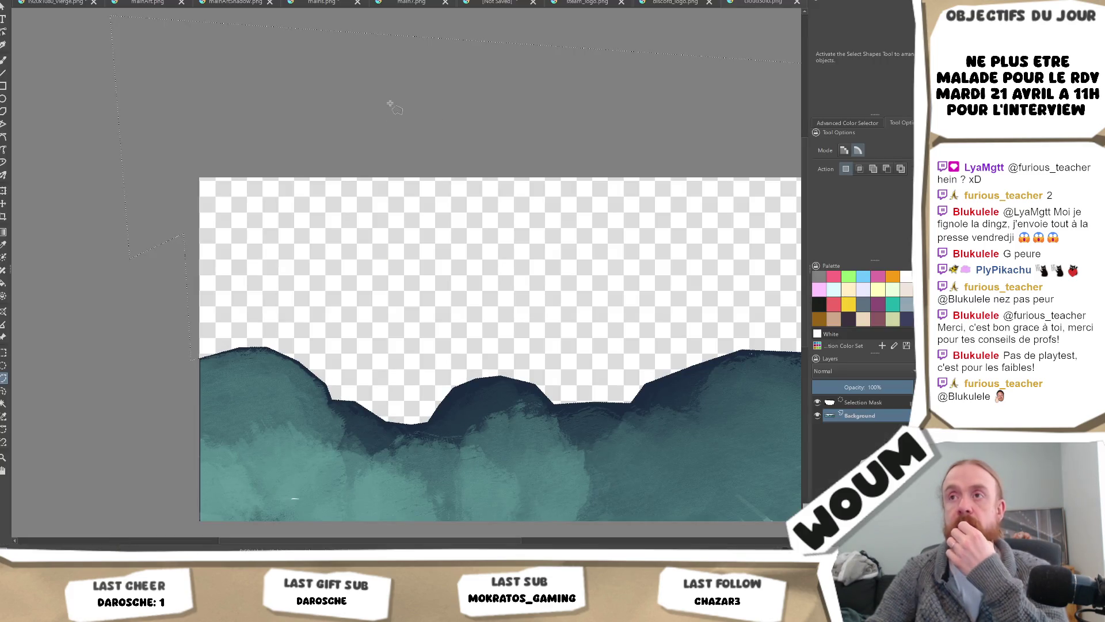
pyautogui.rightClick(390, 103)
pyautogui.click(463, 133)
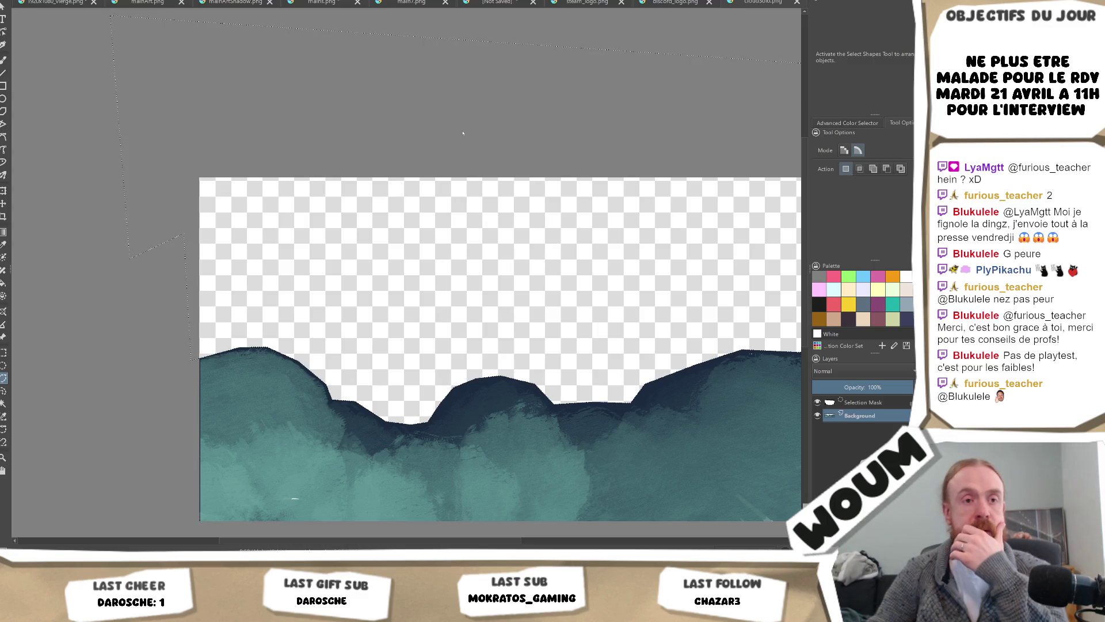
pyautogui.scroll(-4, 424, 202)
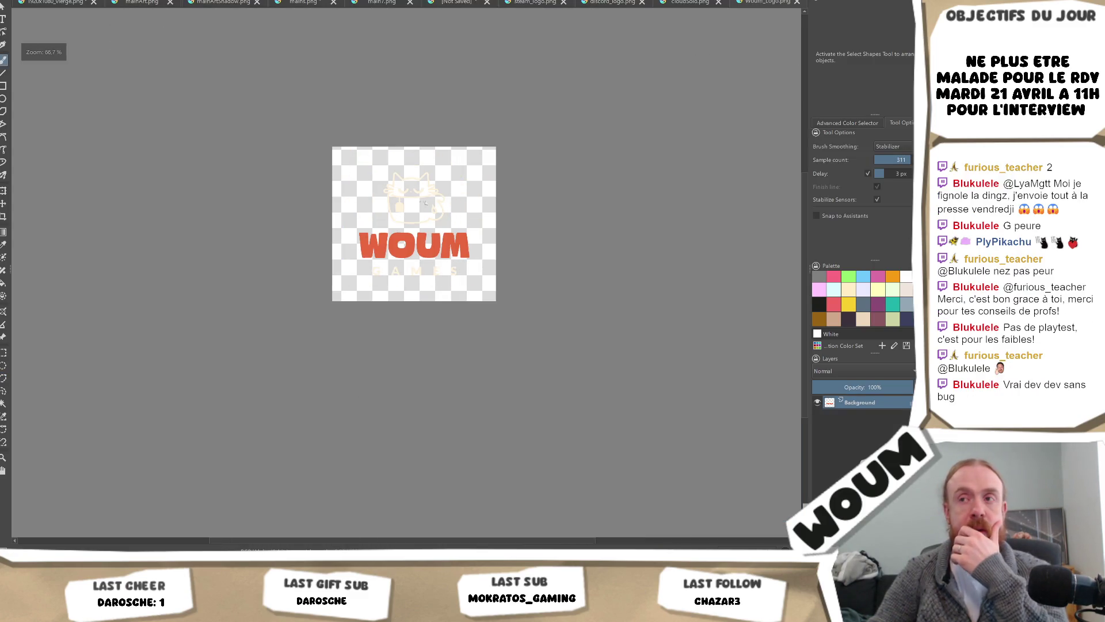
pyautogui.scroll(2, 424, 203)
pyautogui.scroll(1, 454, 187)
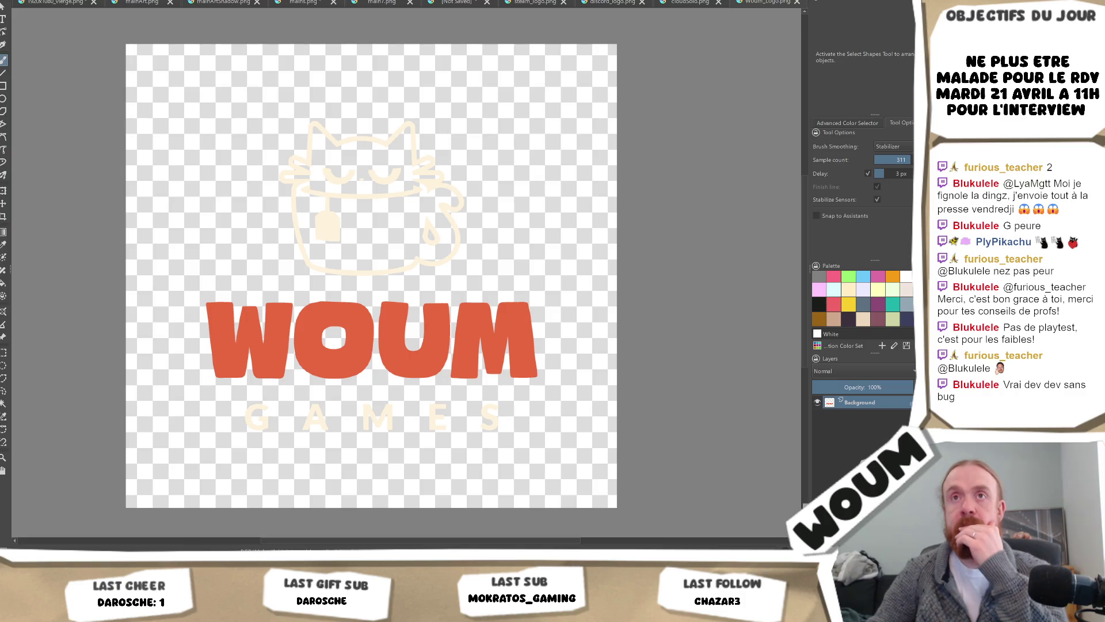
pyautogui.hotkey('alt', 'f')
pyautogui.press('Escape')
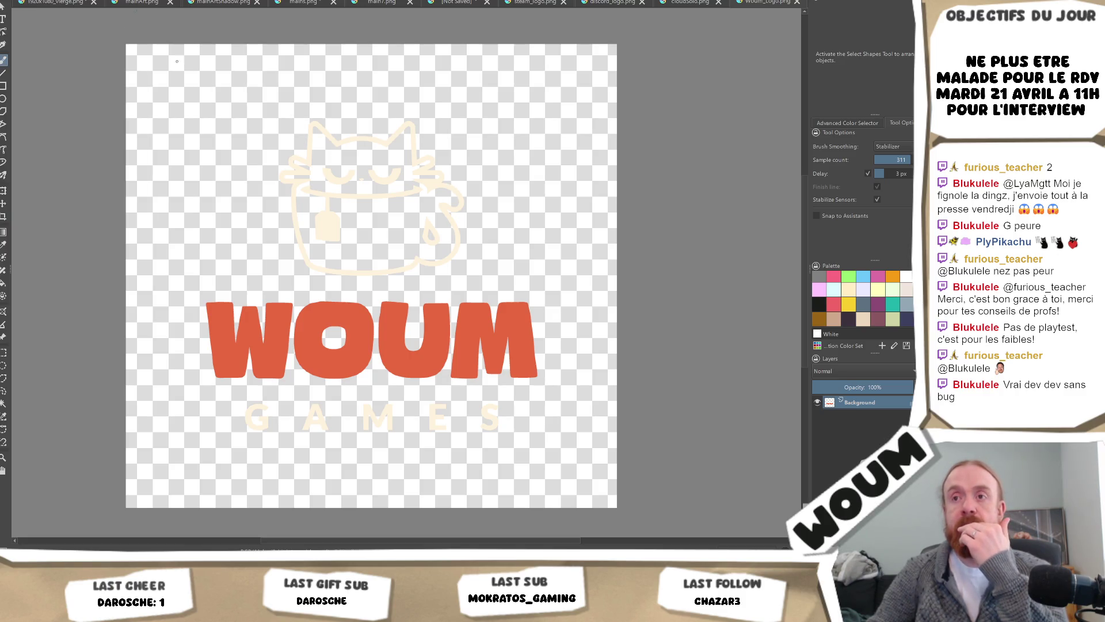
pyautogui.scroll(-1, 467, 190)
# Cut and paste the Woum logo onto a new layer, then scale it down and move it left
pyautogui.hotkey('ctrl', 'a')
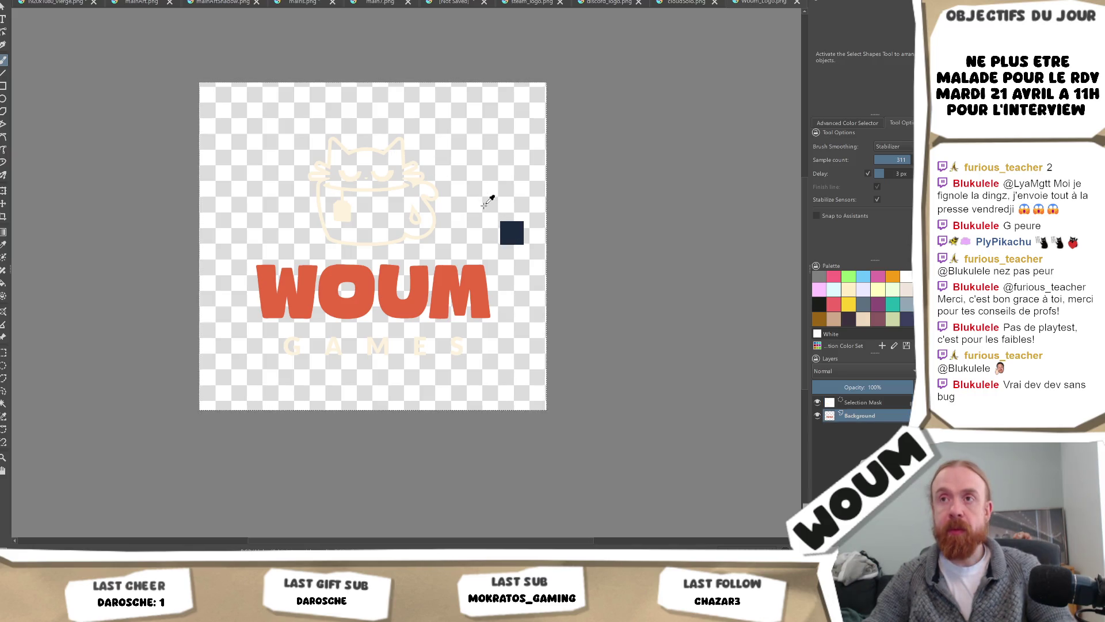
pyautogui.hotkey('ctrl', 'x')
pyautogui.hotkey('ctrl', 'v')
pyautogui.hotkey('ctrl', 't')
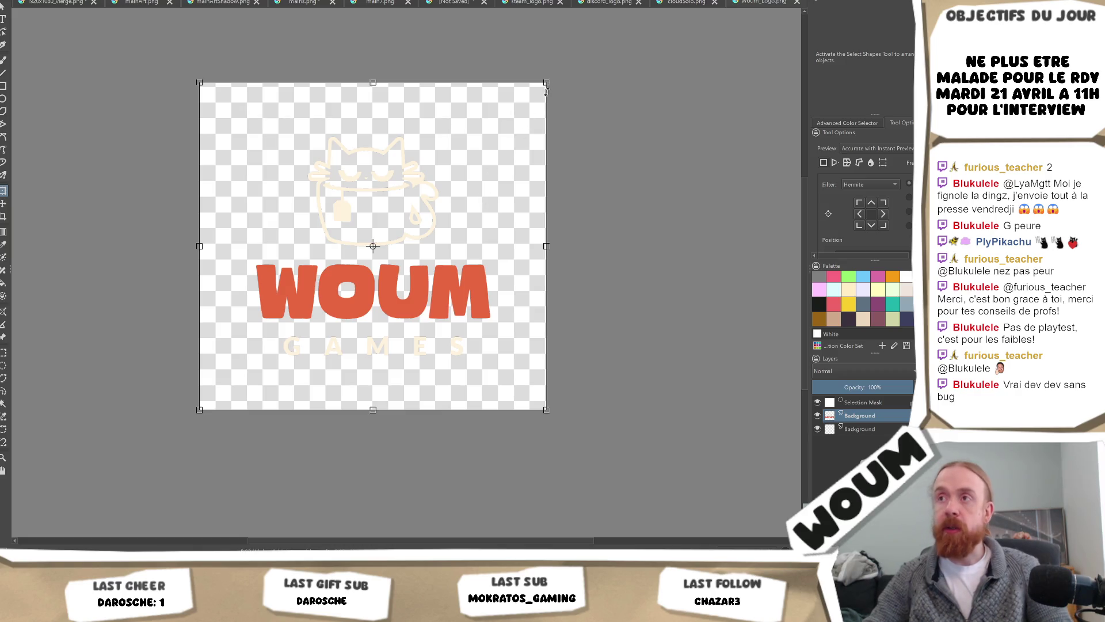
pyautogui.moveTo(546, 82)
pyautogui.mouseDown()
pyautogui.moveTo(412, 149)
pyautogui.moveTo(348, 228)
pyautogui.mouseUp()
pyautogui.moveTo(288, 302)
pyautogui.mouseDown()
pyautogui.moveTo(300, 206)
pyautogui.moveTo(273, 227)
pyautogui.mouseUp()
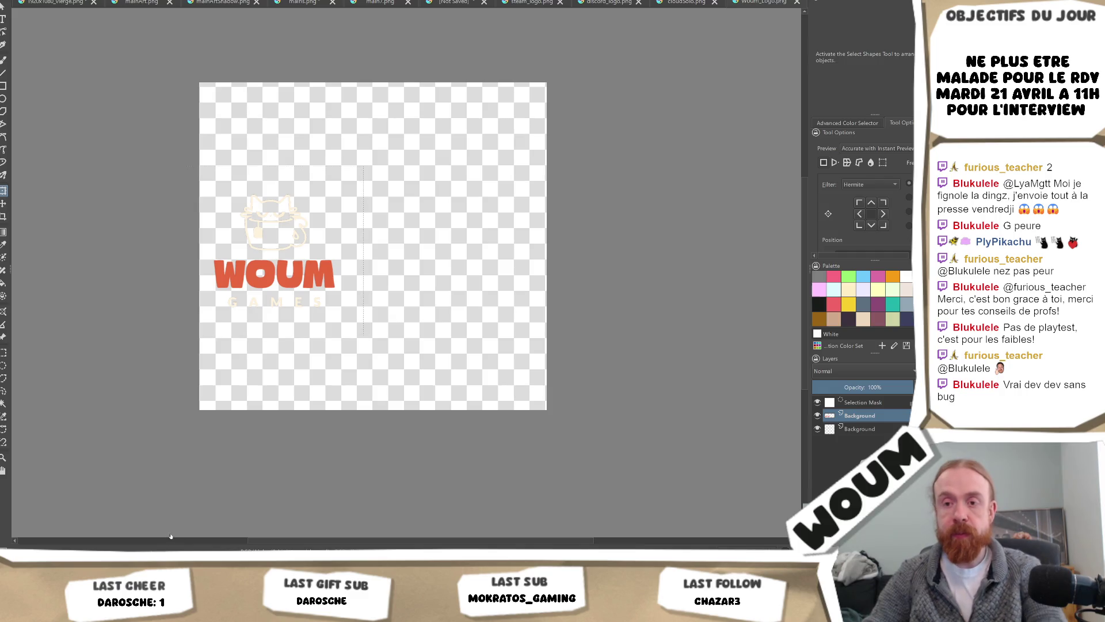
pyautogui.press('Return')
pyautogui.hotkey('alt', 'Tab')
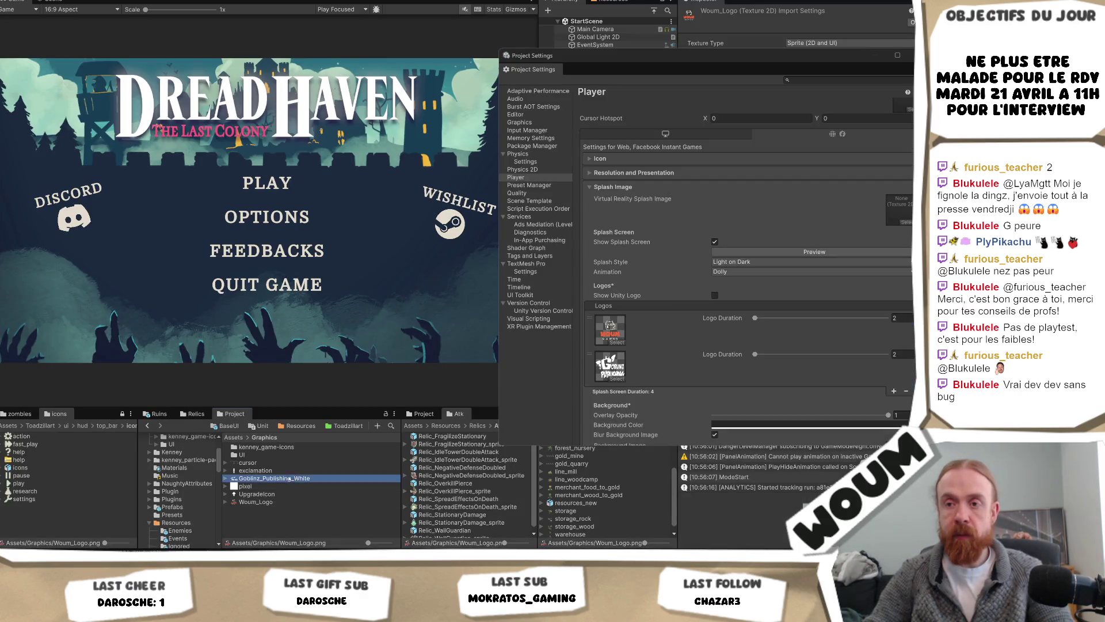
pyautogui.hotkey('alt', 'Tab')
# Drop the Goblinz Publishing logo onto the canvas as a new layer, deselect, and select that layer
pyautogui.moveTo(487, 214); pyautogui.dragTo(484, 209)
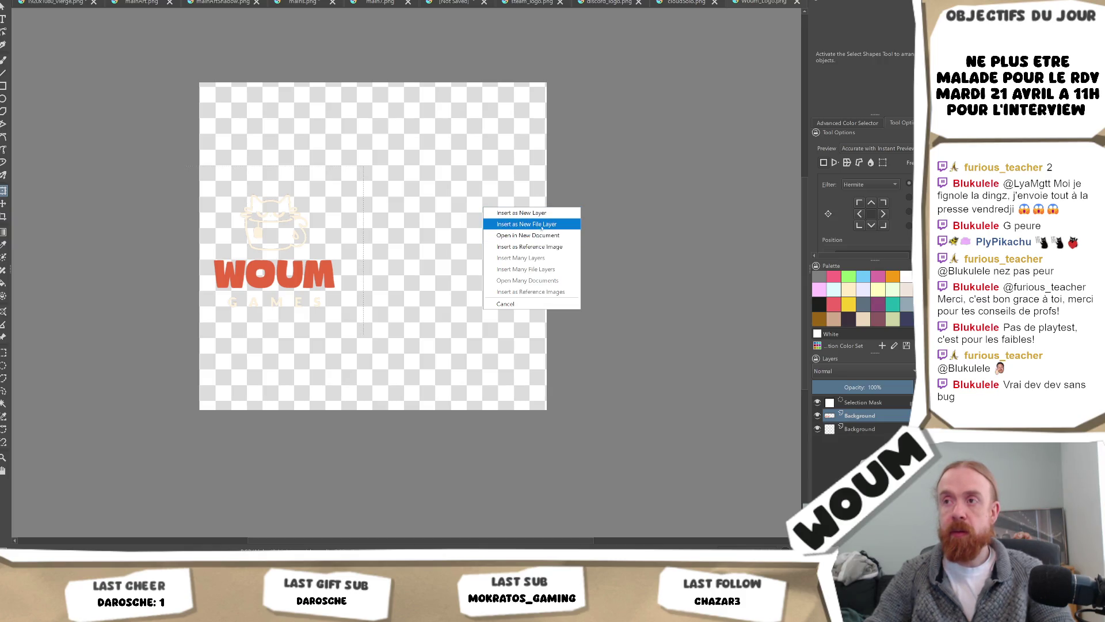
pyautogui.click(541, 217)
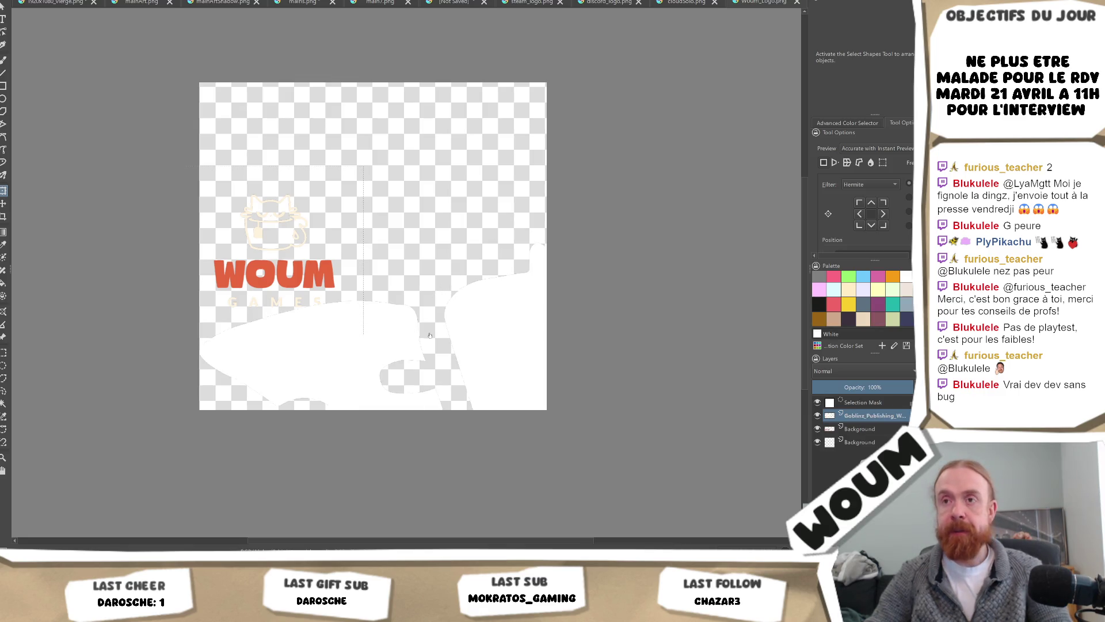
pyautogui.hotkey('ctrl', 'shift', 'a')
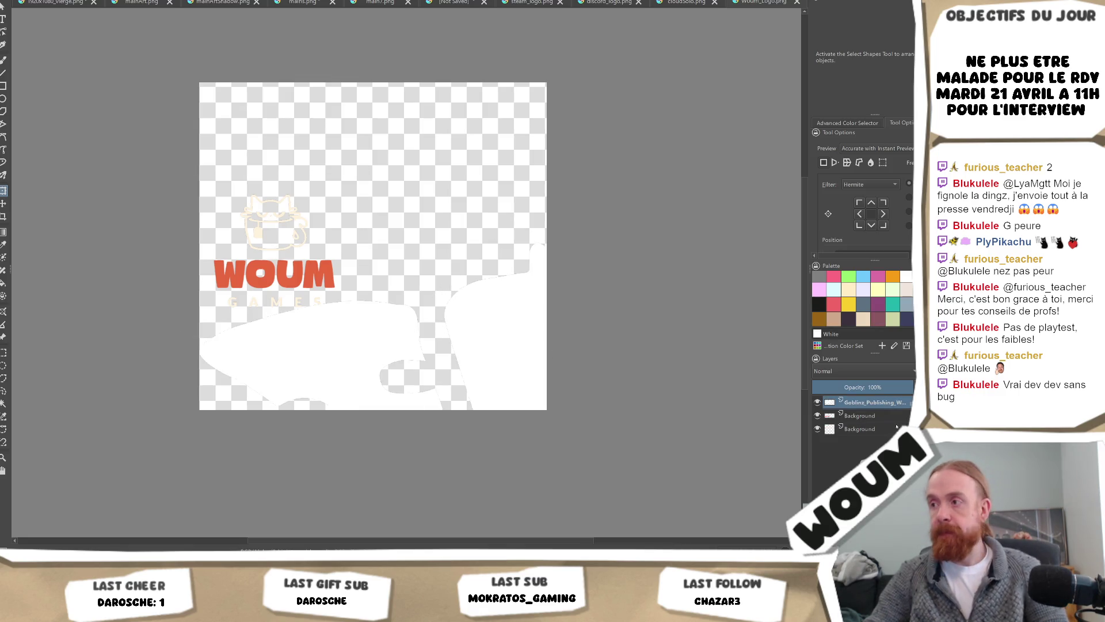
pyautogui.click(869, 415)
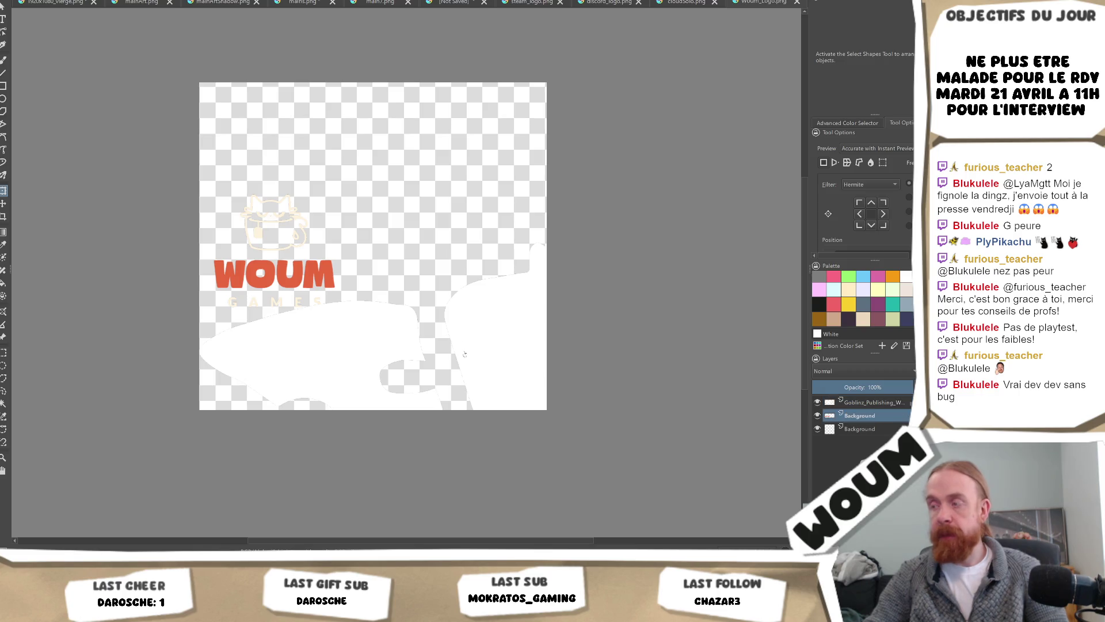
pyautogui.click(863, 403)
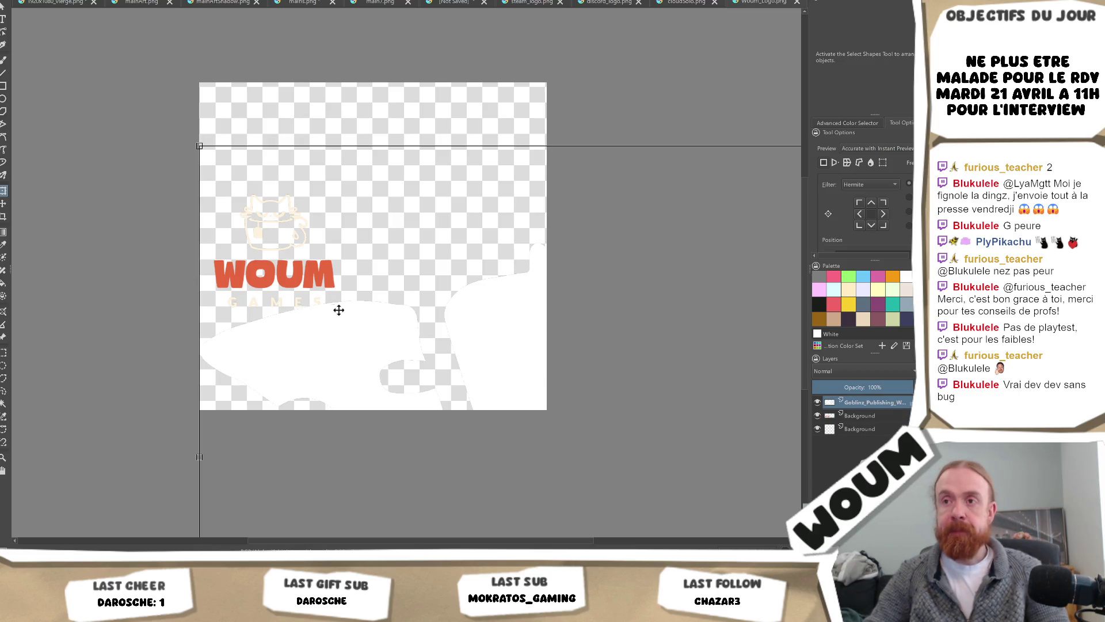
# Undo back to restore the transform frame around the Goblinz logo
pyautogui.scroll(-3, 334, 314)
pyautogui.hotkey('ctrl', 'z')
pyautogui.hotkey('ctrl', 'z')
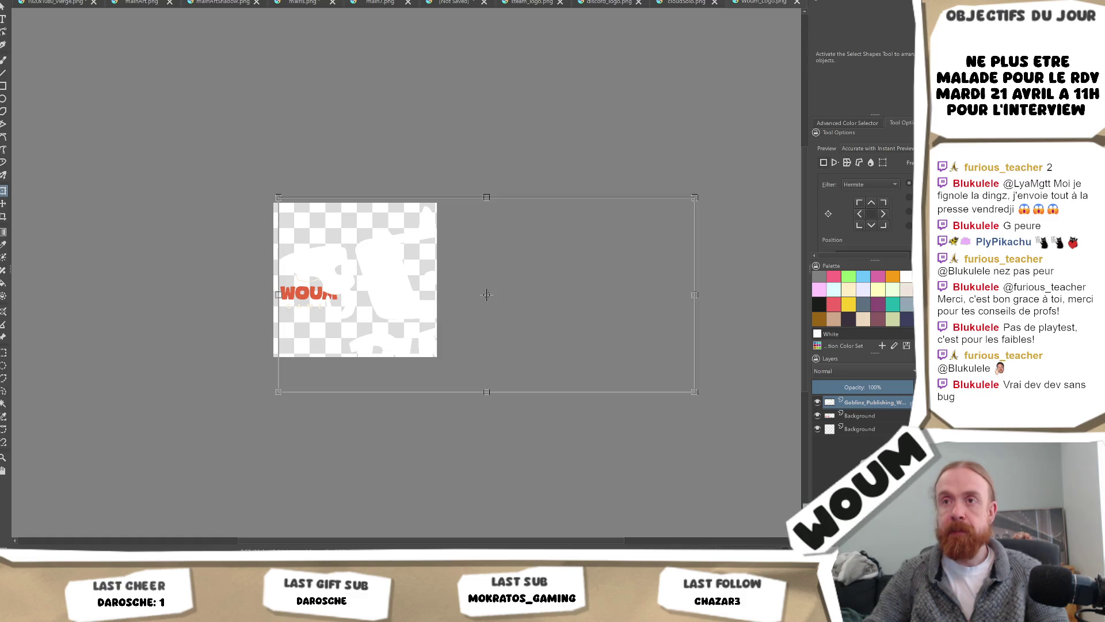
pyautogui.hotkey('ctrl', 'z')
pyautogui.scroll(3, 469, 324)
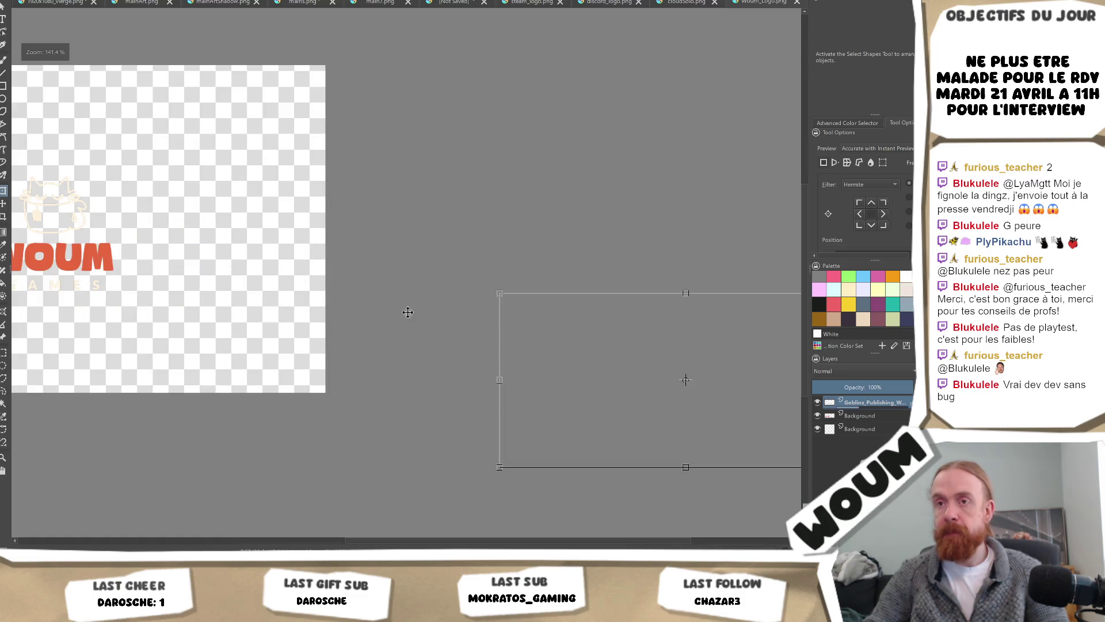
pyautogui.hotkey('ctrl', 'z')
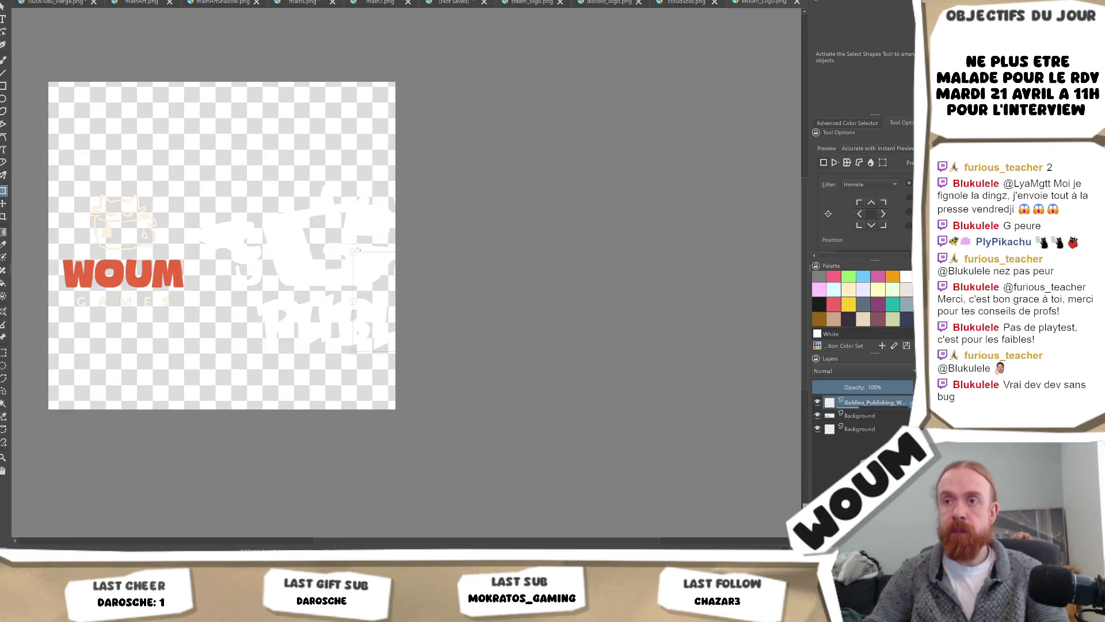
# Move the Goblinz logo beside the WOUM logo and enlarge it from its corners
pyautogui.moveTo(352, 244); pyautogui.dragTo(505, 308)
pyautogui.hotkey('ctrl', 'z')
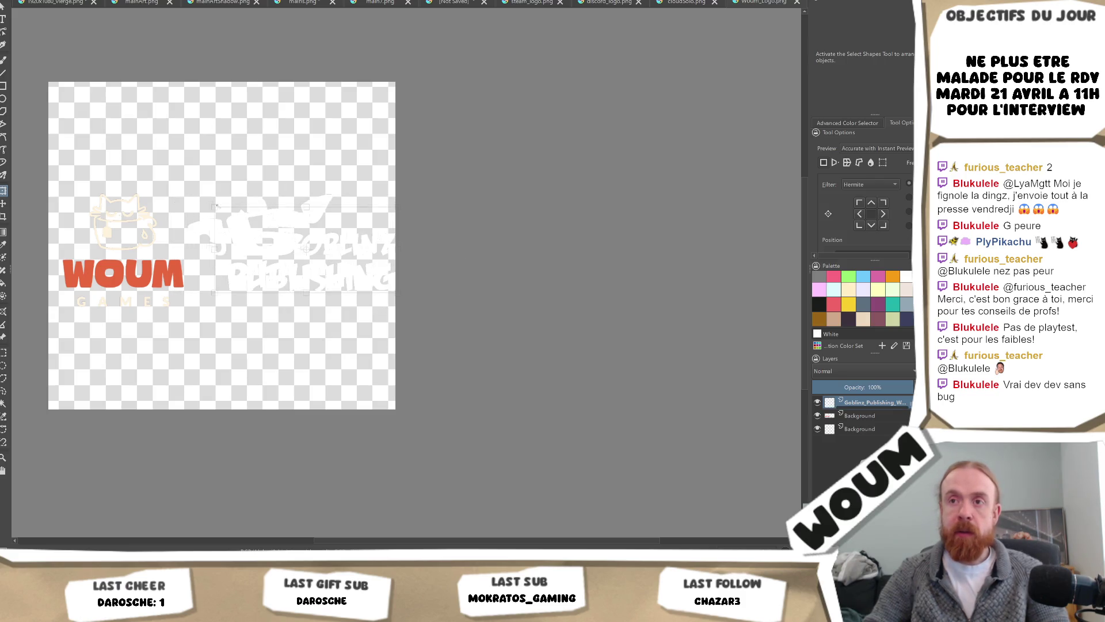
pyautogui.moveTo(293, 243)
pyautogui.mouseDown()
pyautogui.moveTo(353, 251)
pyautogui.moveTo(334, 243)
pyautogui.moveTo(332, 255)
pyautogui.mouseUp()
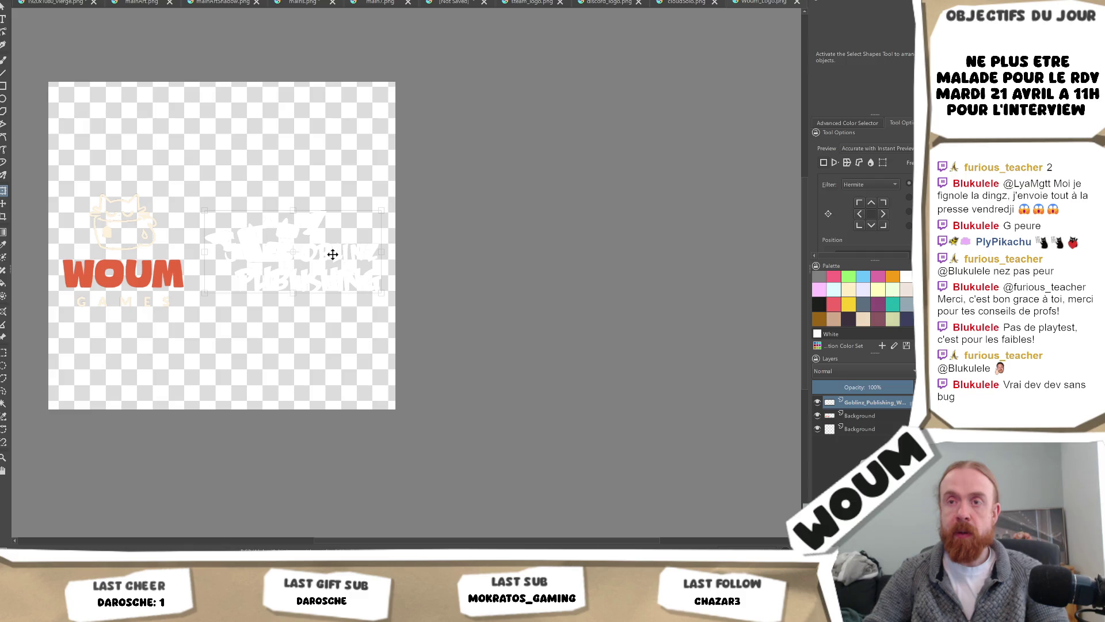
pyautogui.moveTo(382, 211); pyautogui.dragTo(391, 205)
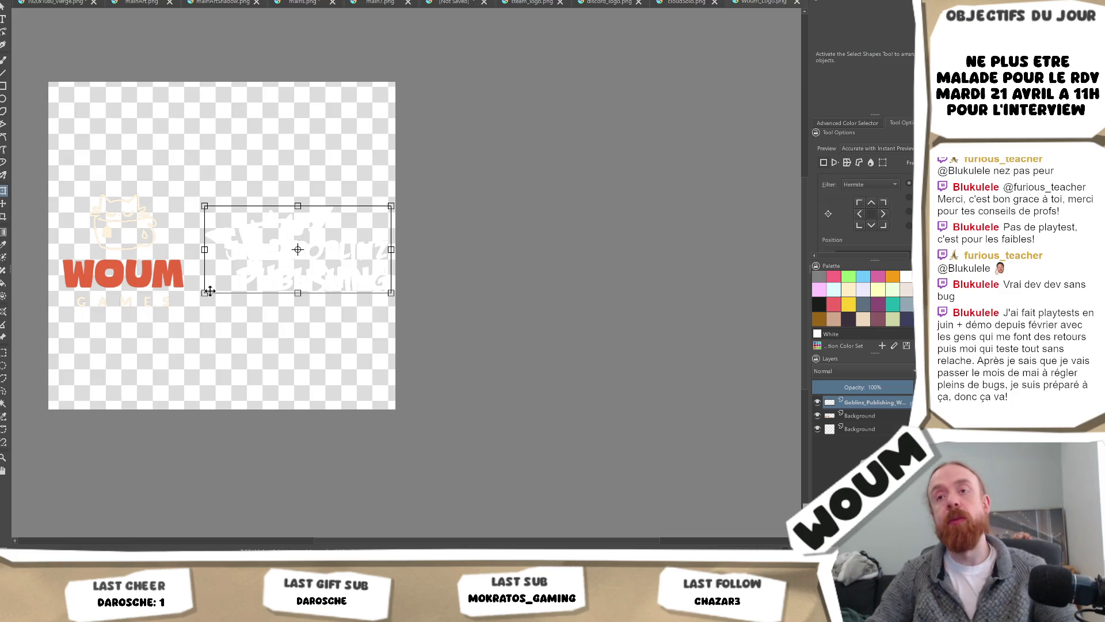
pyautogui.moveTo(196, 298); pyautogui.dragTo(188, 303)
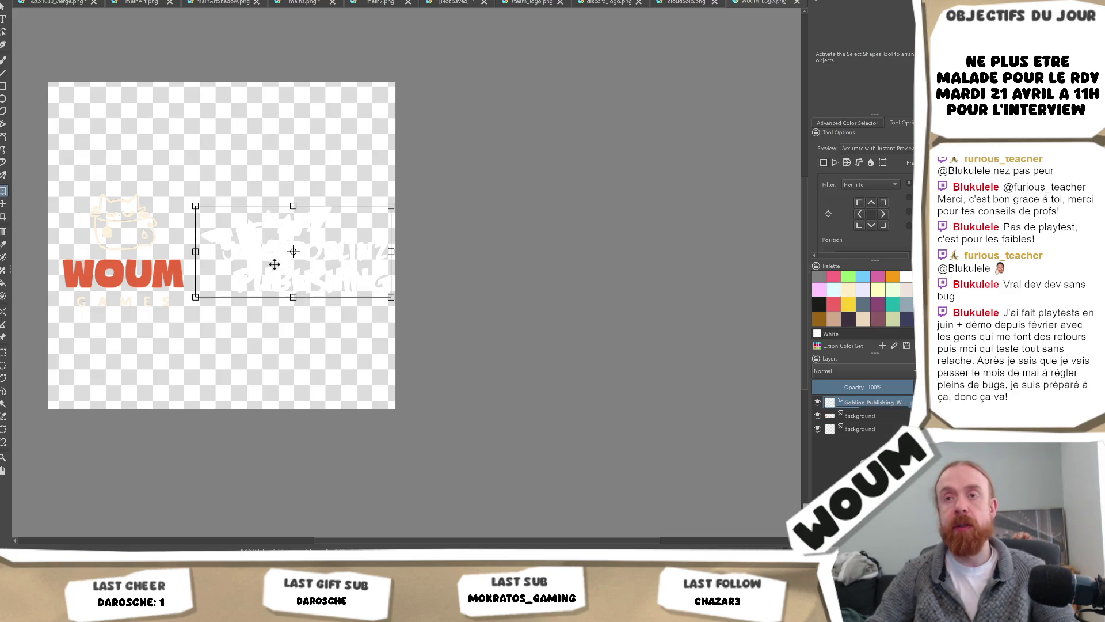
pyautogui.moveTo(339, 249); pyautogui.dragTo(340, 249)
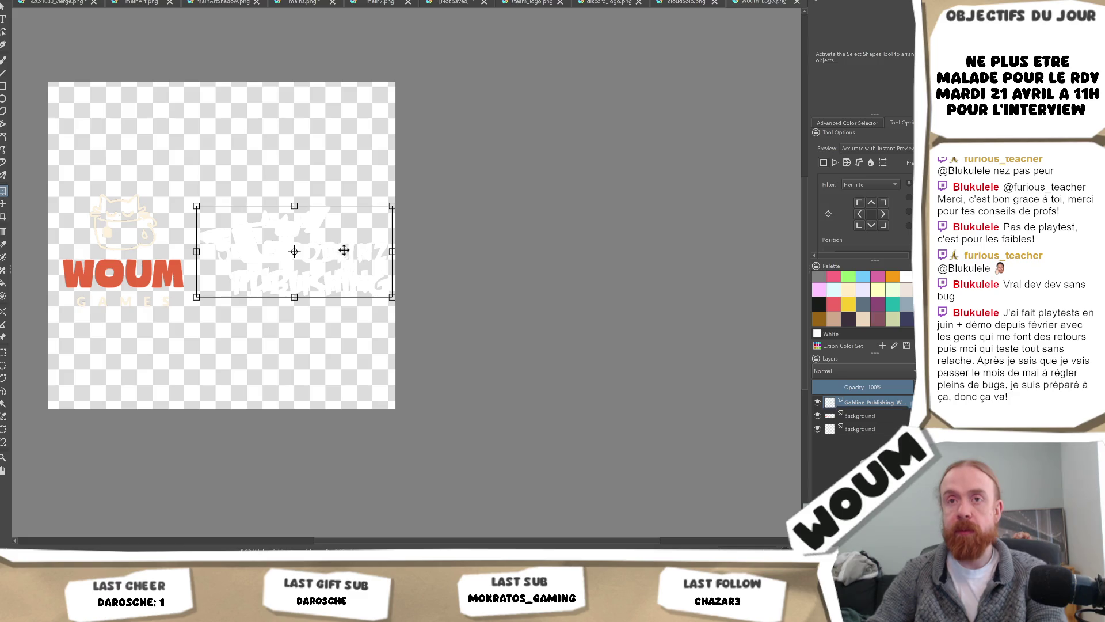
# Nudge the WOUM logo slightly left and down, then reselect its layer
pyautogui.click(851, 416)
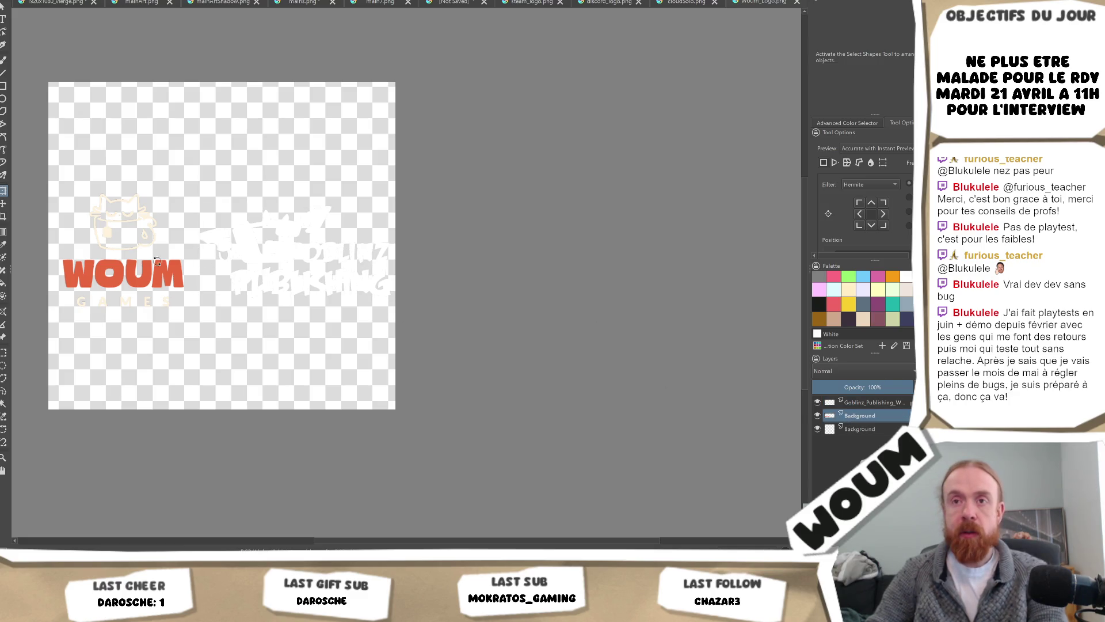
pyautogui.moveTo(143, 241); pyautogui.dragTo(134, 249)
pyautogui.press('Down')
pyautogui.press('Down')
pyautogui.press('Down')
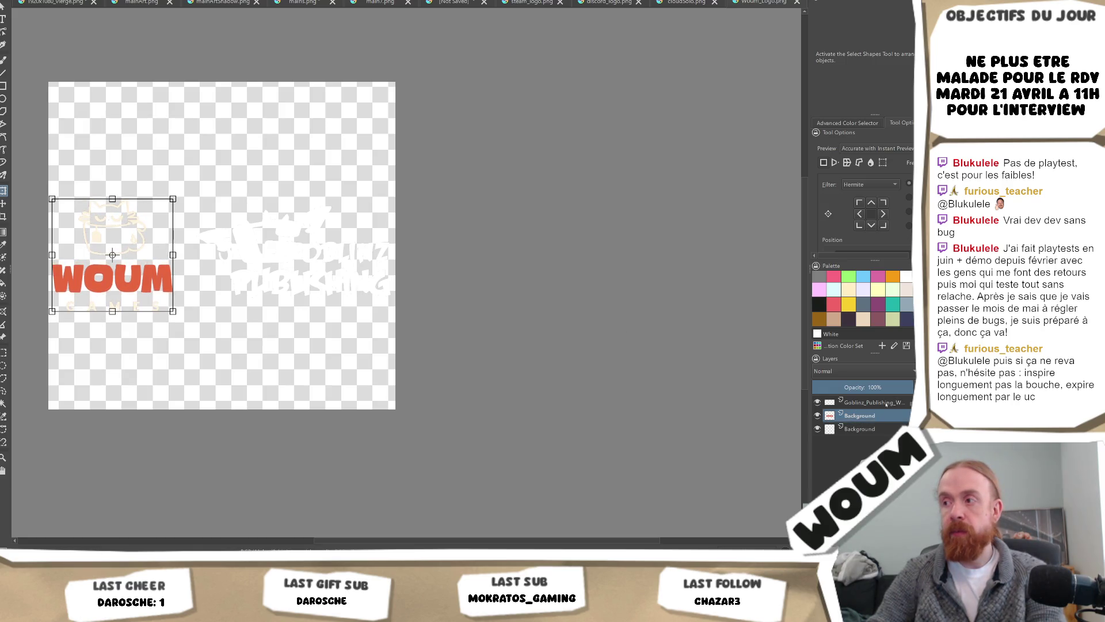
pyautogui.click(886, 403)
pyautogui.click(868, 429)
pyautogui.click(872, 416)
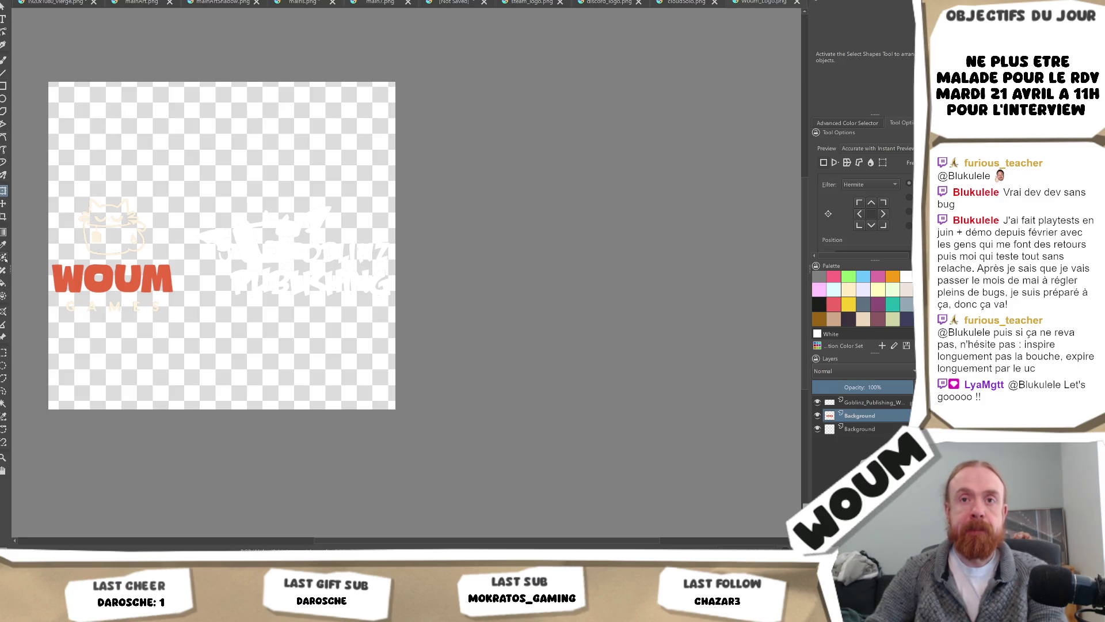
# Paint the faint cat drawing and GAMES lettering solid white with the freehand brush
pyautogui.click(3, 60)
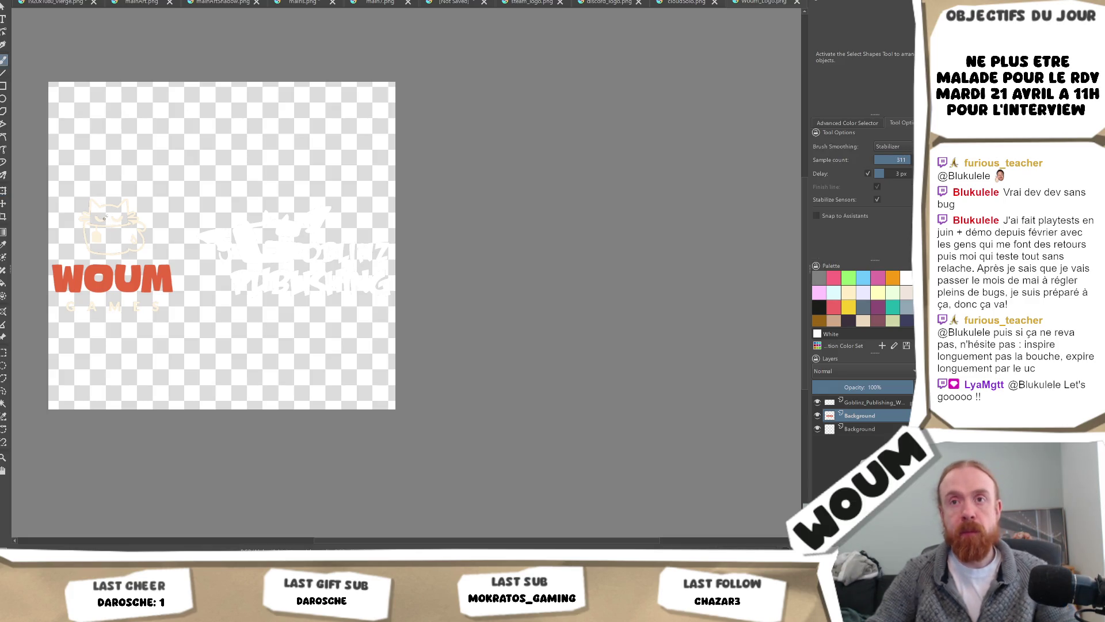
pyautogui.moveTo(103, 218)
pyautogui.mouseDown()
pyautogui.moveTo(109, 210)
pyautogui.moveTo(95, 244)
pyautogui.moveTo(64, 225)
pyautogui.moveTo(159, 225)
pyautogui.mouseUp()
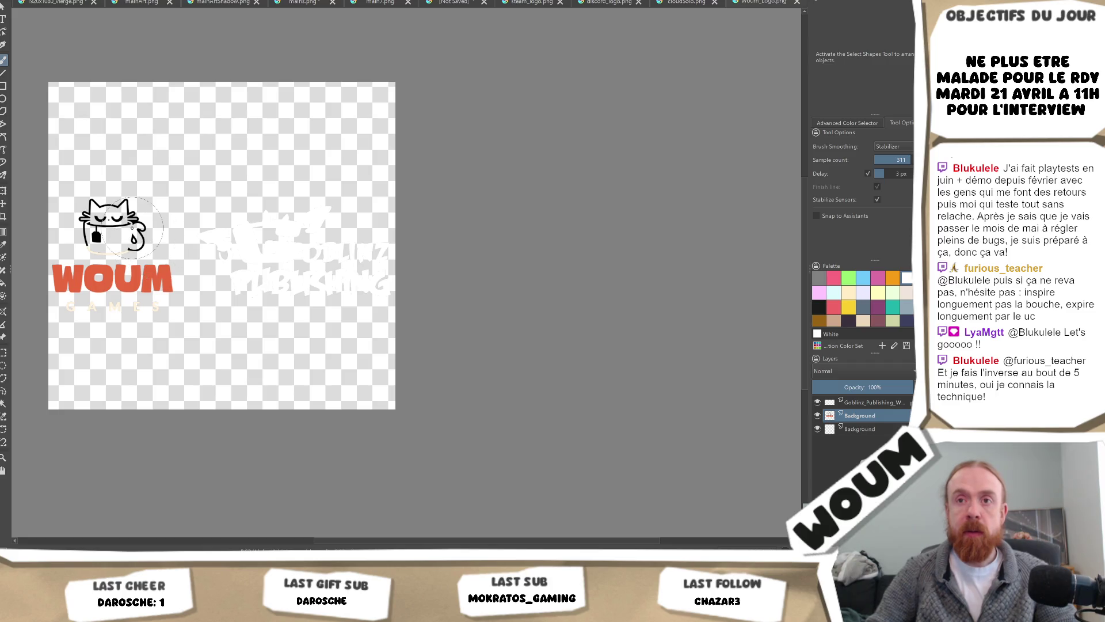
pyautogui.moveTo(134, 223); pyautogui.dragTo(120, 231)
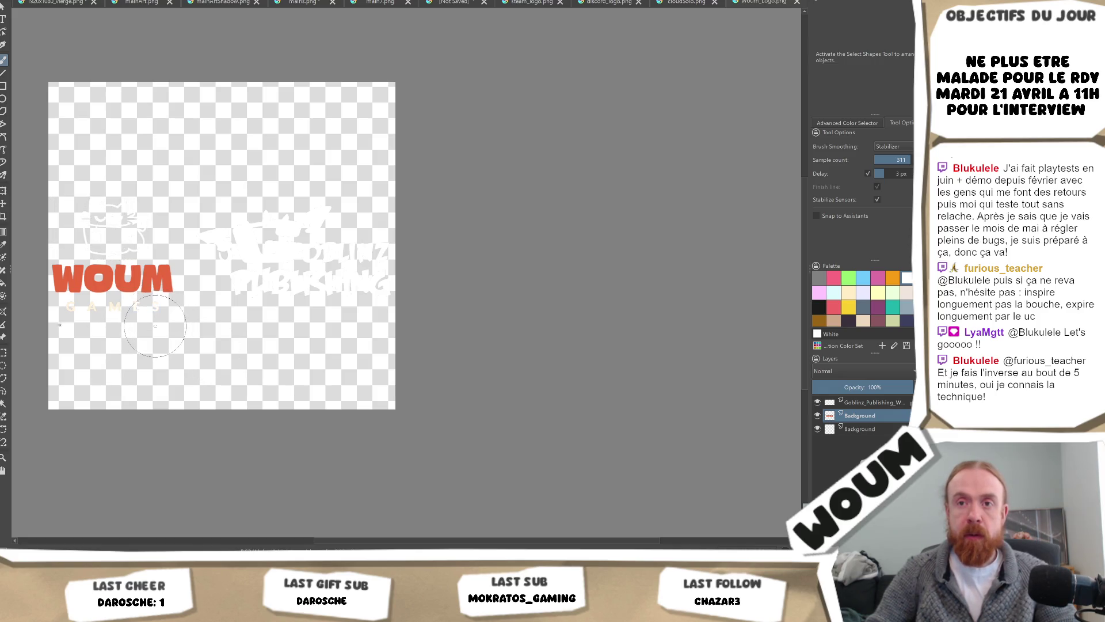
pyautogui.moveTo(60, 314); pyautogui.dragTo(231, 334)
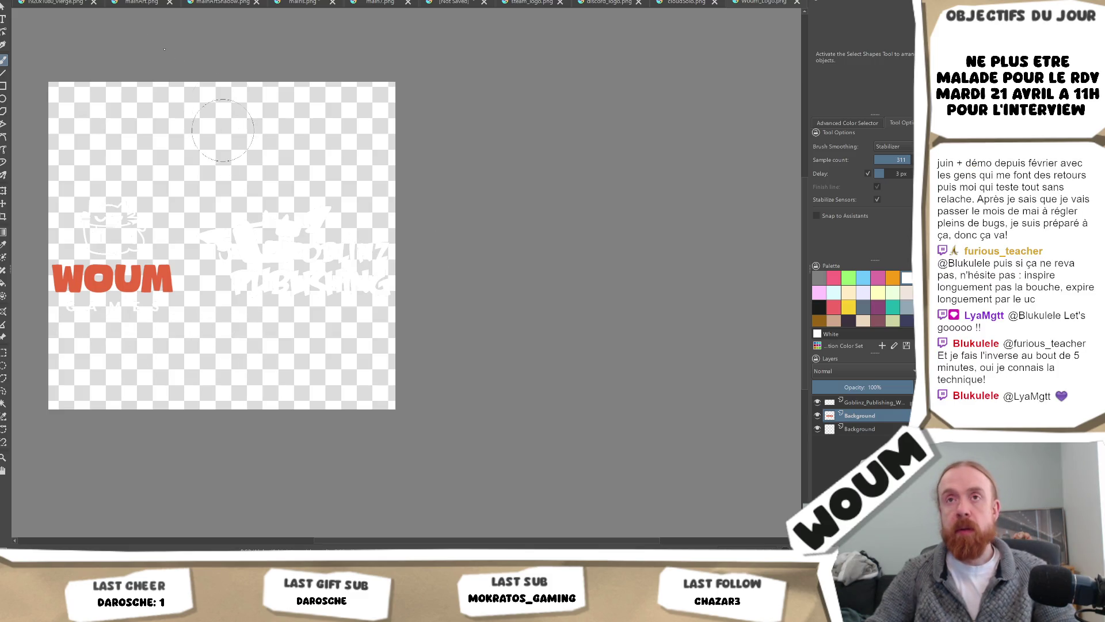
# Save the artwork as logos.png, accepting the PNG export options
pyautogui.hotkey('alt', 'f')
pyautogui.press('Up')
pyautogui.press('Up')
pyautogui.press('Up')
pyautogui.press('Escape')
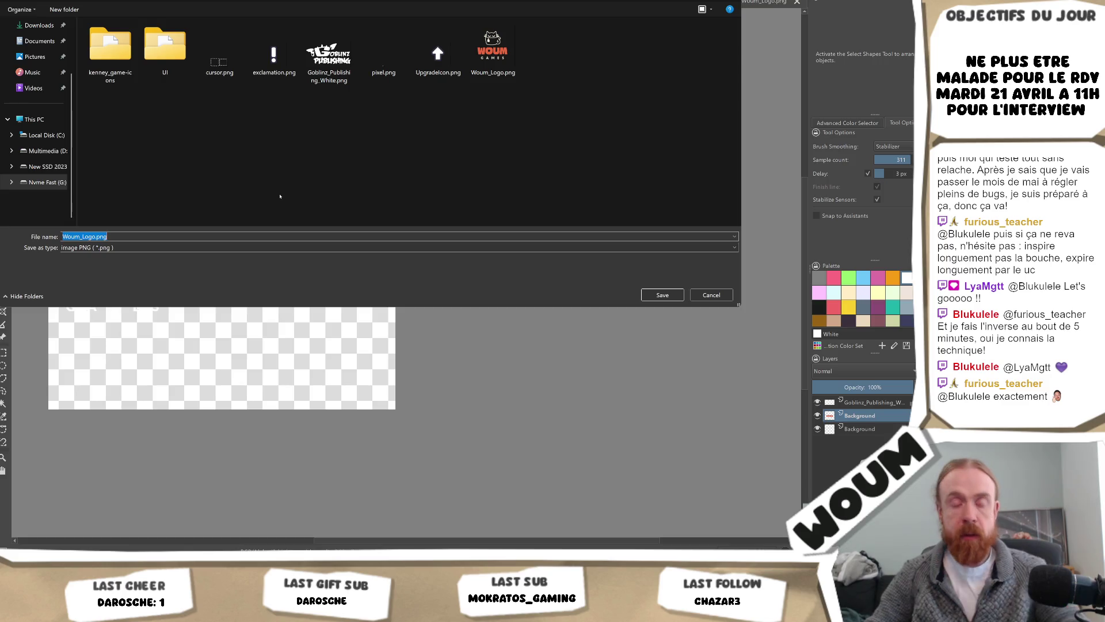
pyautogui.press('Return')
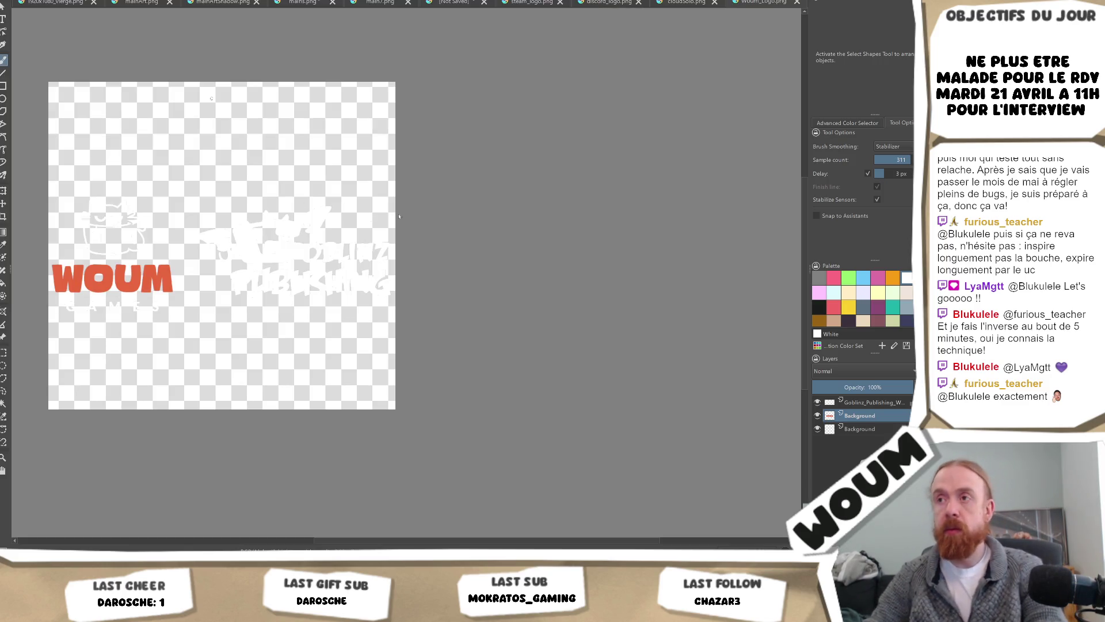
pyautogui.press('Return')
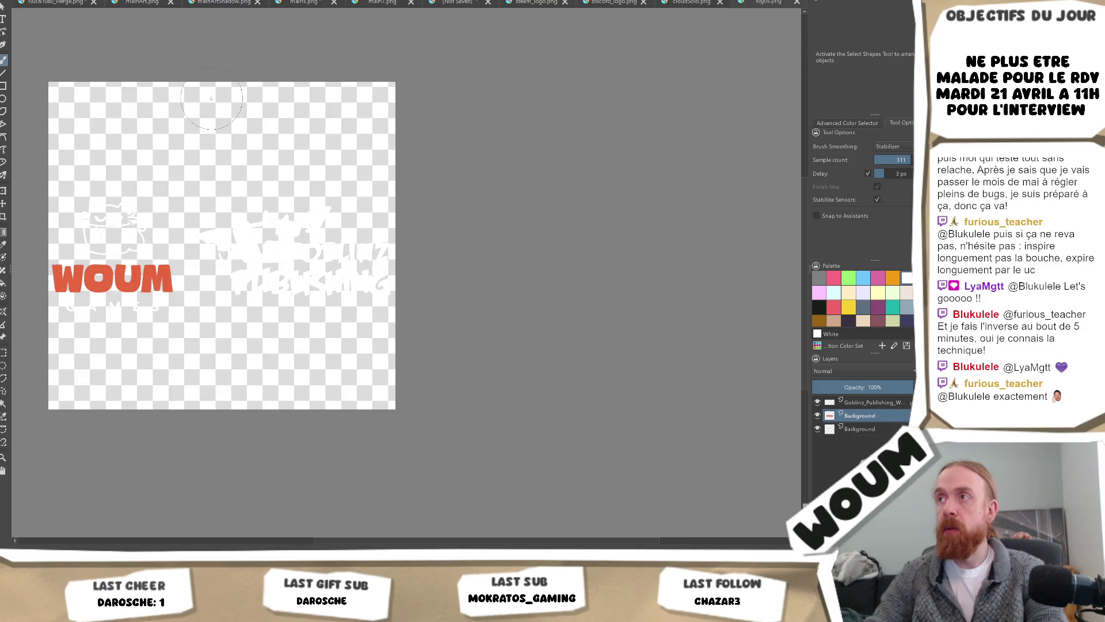
pyautogui.hotkey('alt', 'Tab')
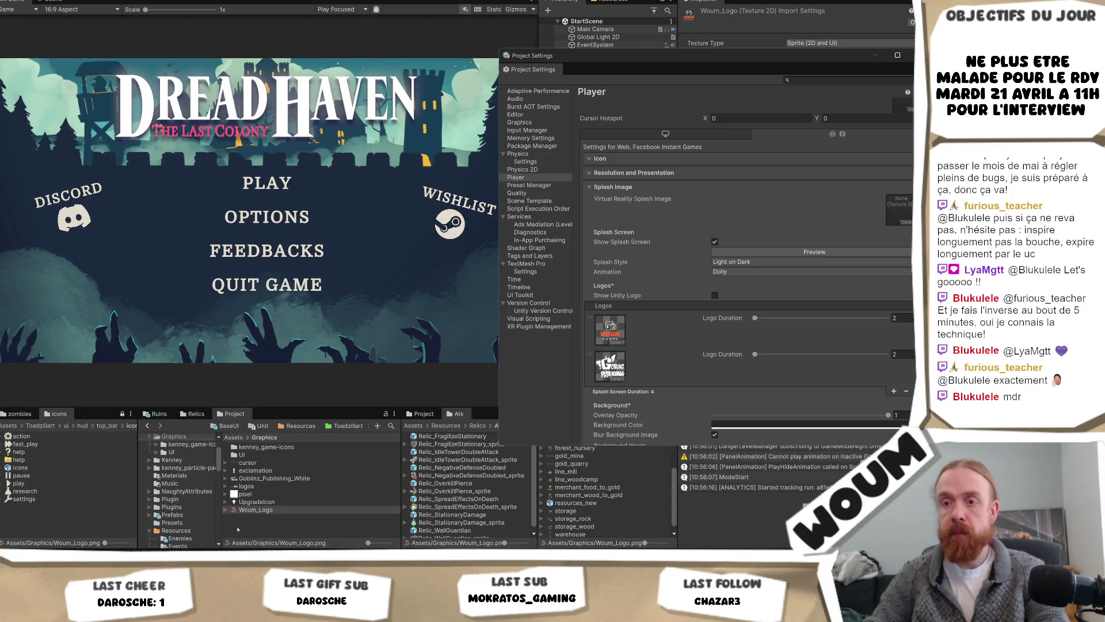
# Set the logos texture to Single sprite mode, apply it, and play to preview the splash
pyautogui.click(246, 486)
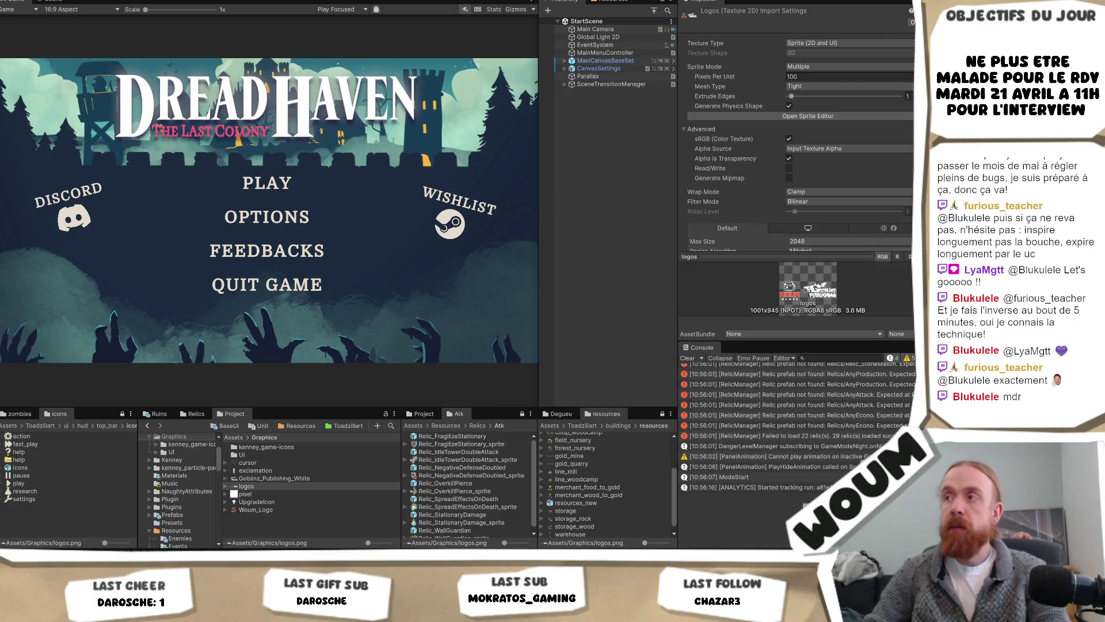
pyautogui.click(816, 66)
pyautogui.click(806, 77)
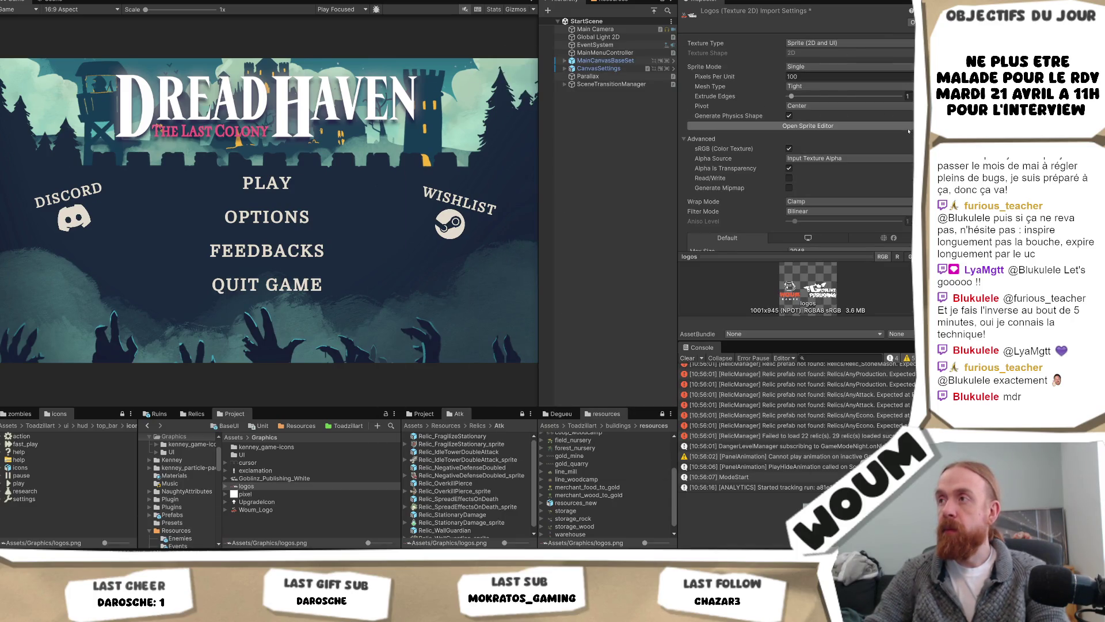
pyautogui.scroll(-3, 806, 80)
pyautogui.click(912, 227)
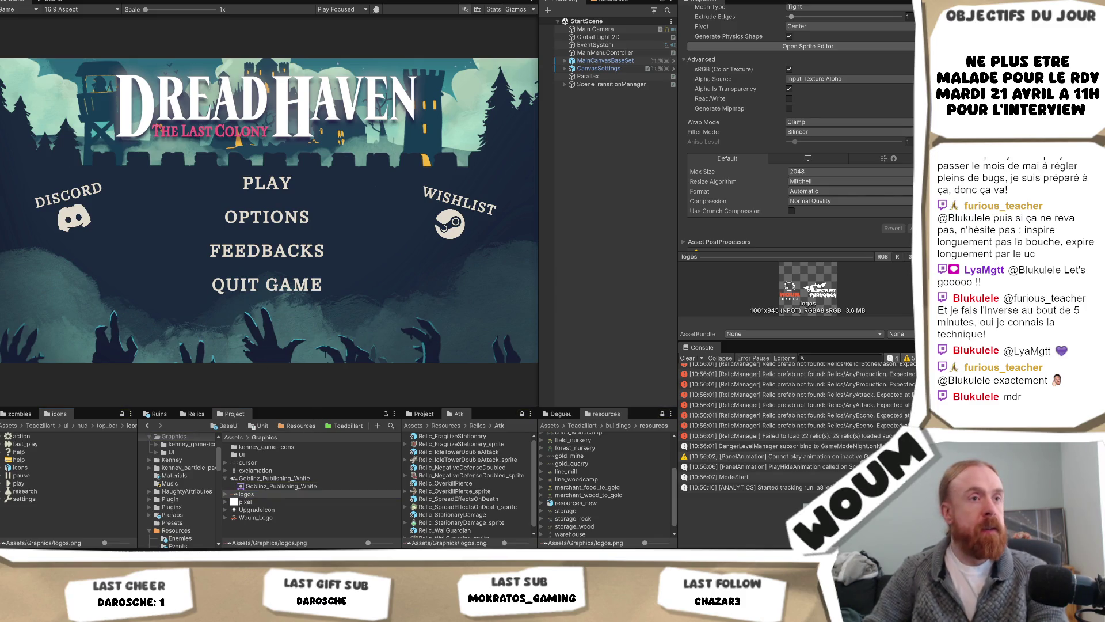
pyautogui.hotkey('ctrl', 'p')
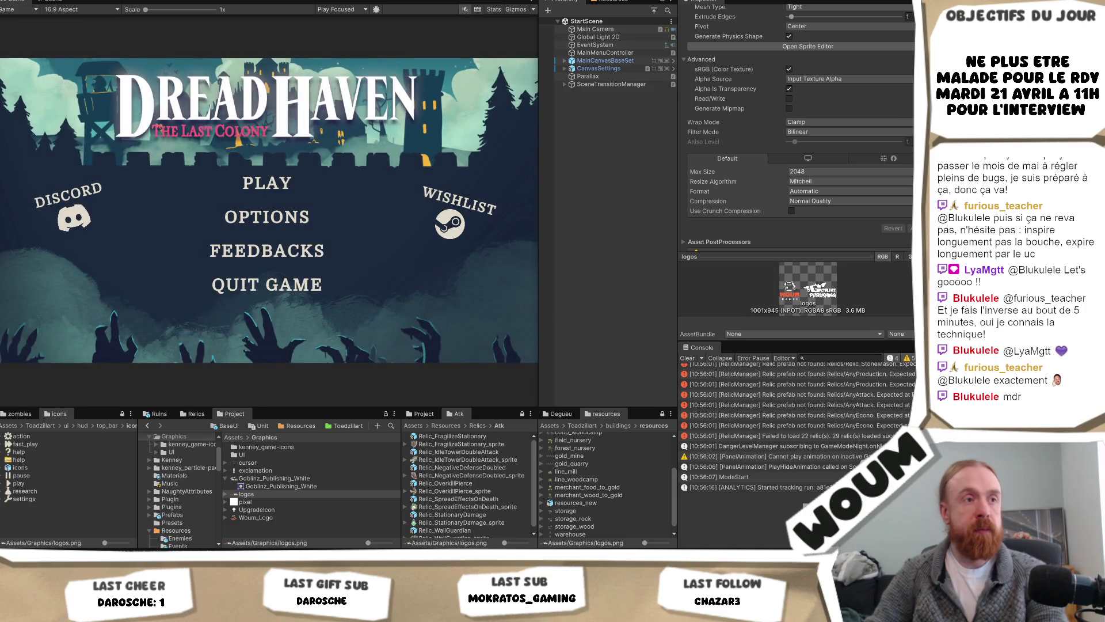
pyautogui.hotkey('alt', 'Tab')
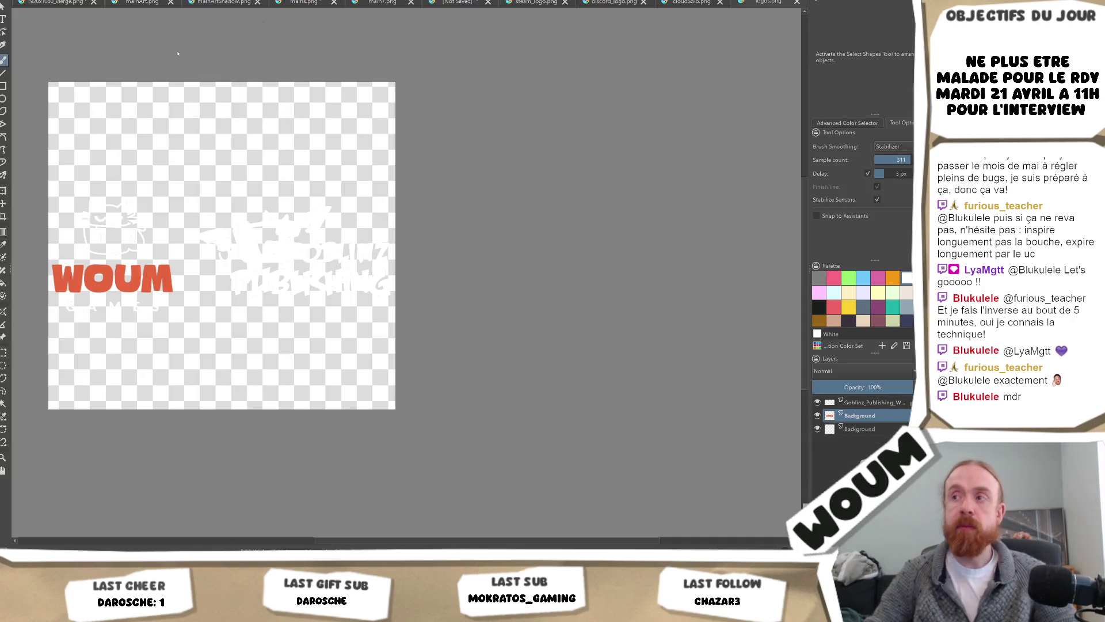
# Try resizing the canvas height to 5 anchored at the centre, then undo it
pyautogui.hotkey('alt', 'l')
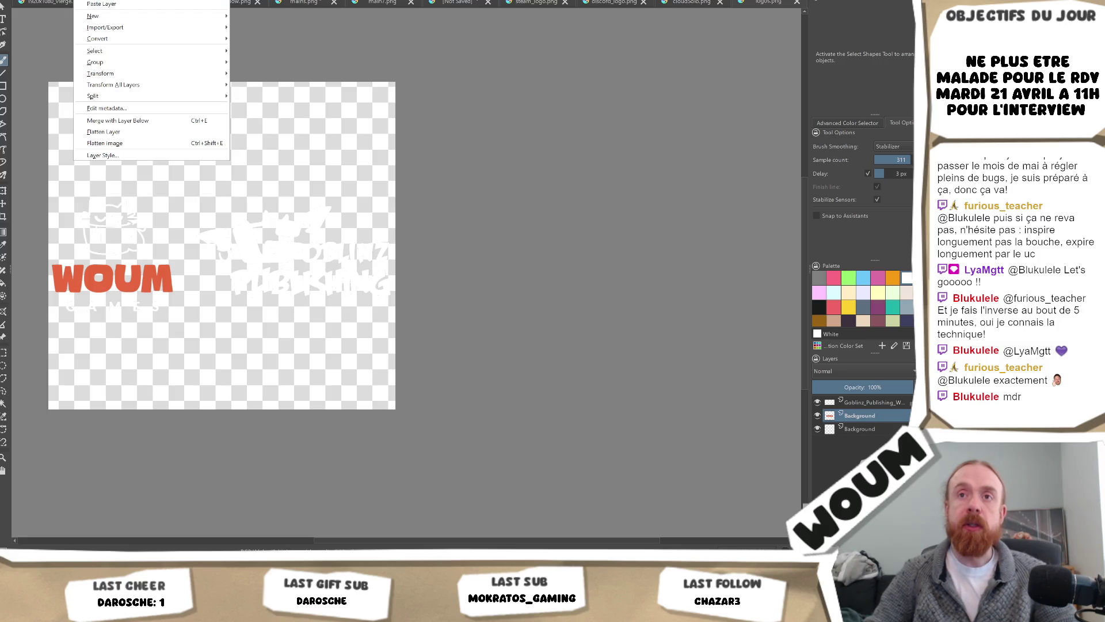
pyautogui.press('Right')
pyautogui.press('Left')
pyautogui.press('Left')
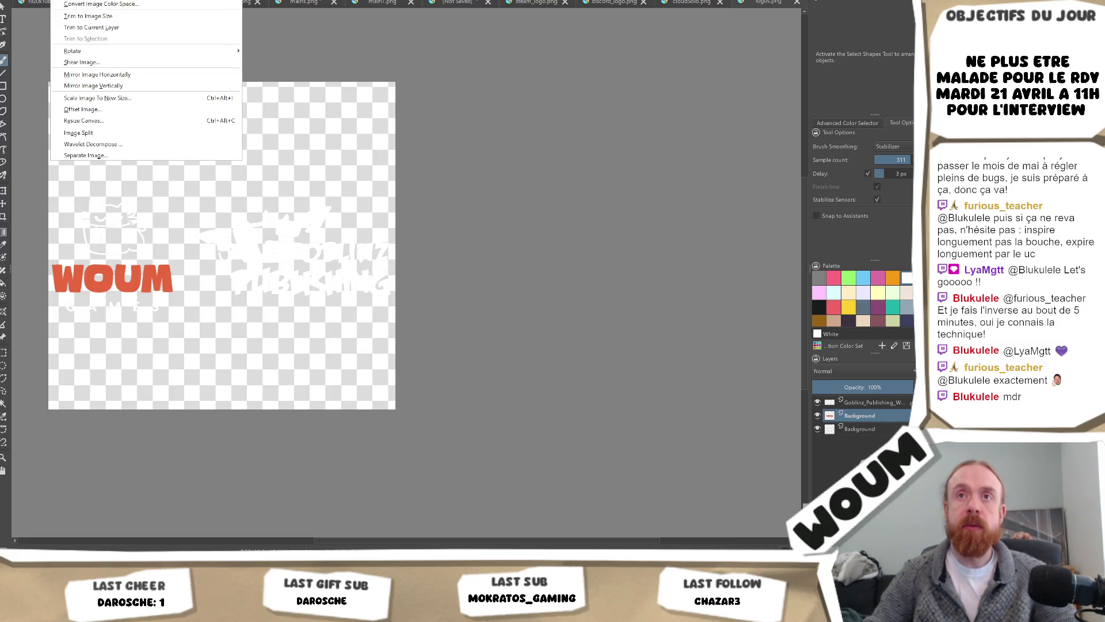
pyautogui.press('Up')
pyautogui.press('Up')
pyautogui.press('Up')
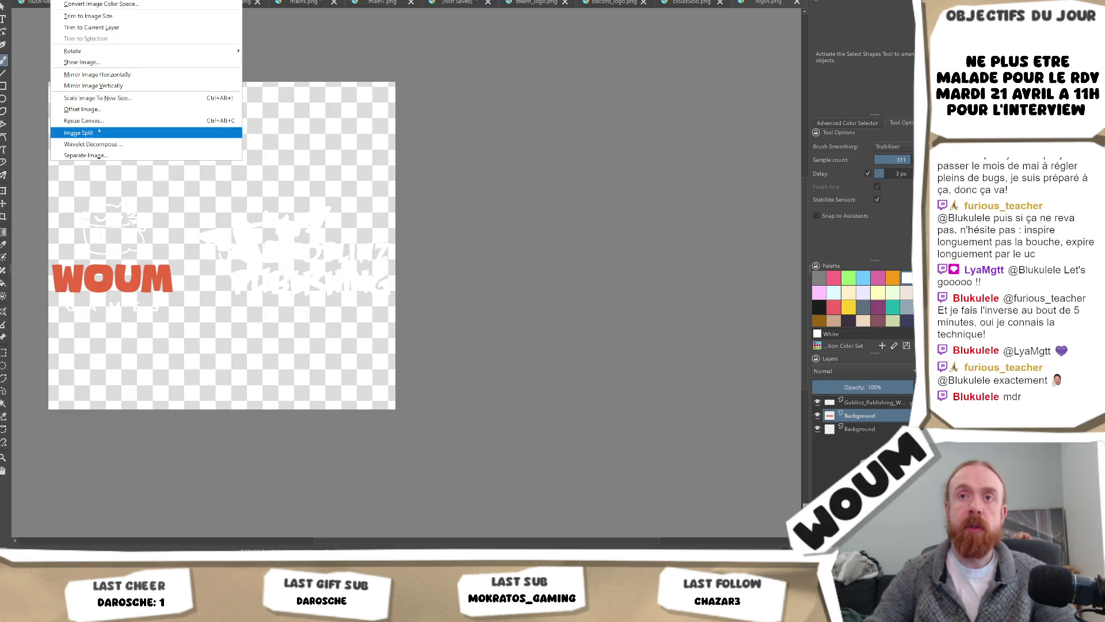
pyautogui.press('Return')
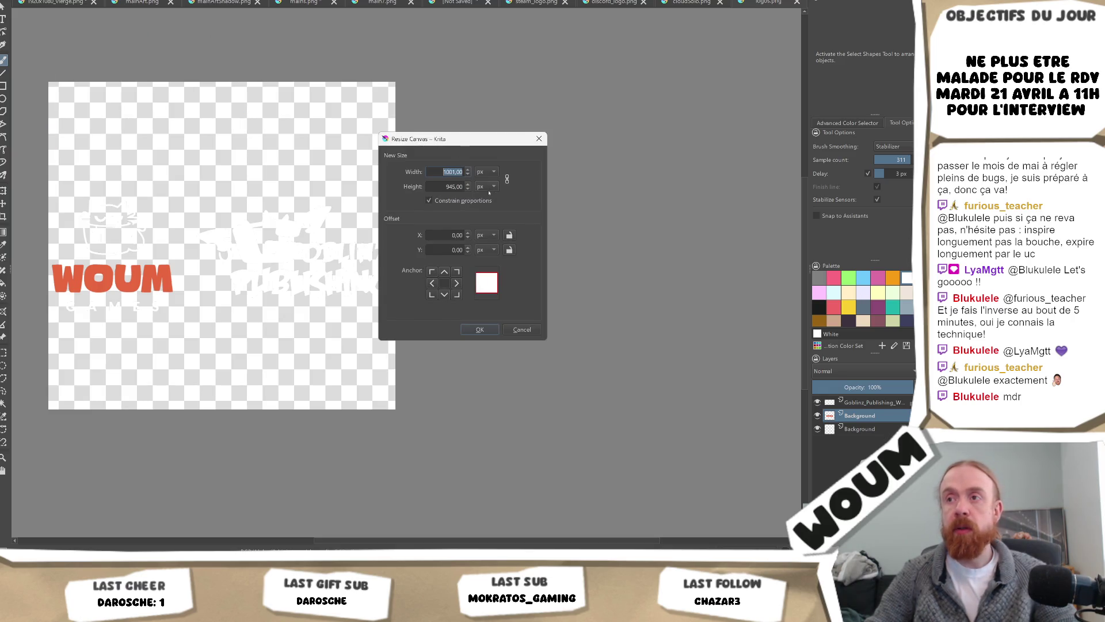
pyautogui.press('Tab')
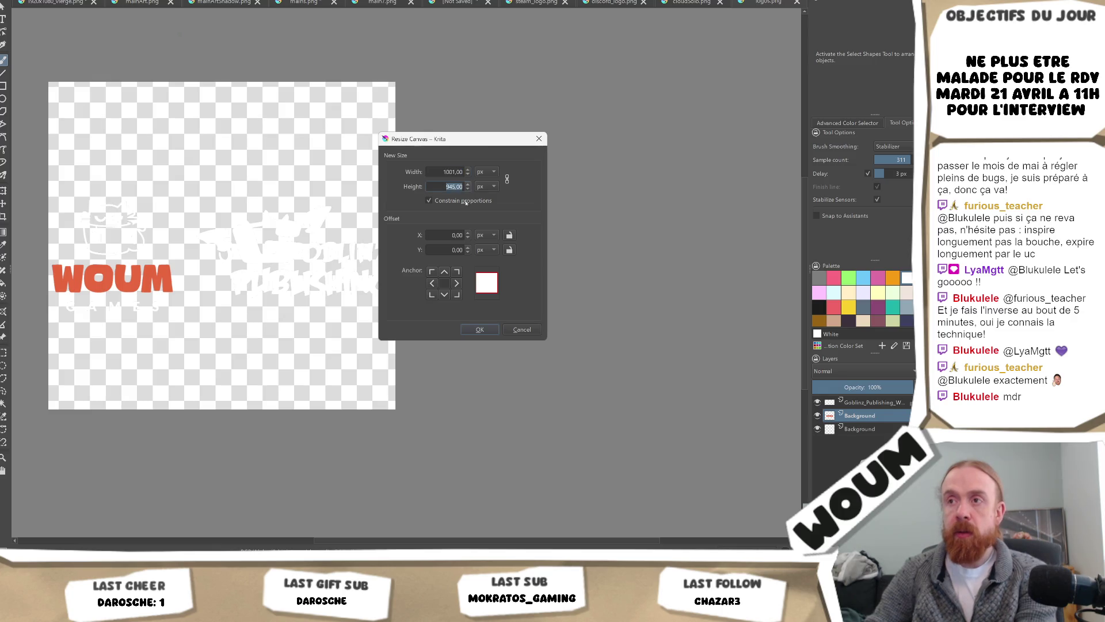
pyautogui.press('Left')
pyautogui.press('Delete')
pyautogui.write('5')
pyautogui.click(443, 283)
pyautogui.click(480, 330)
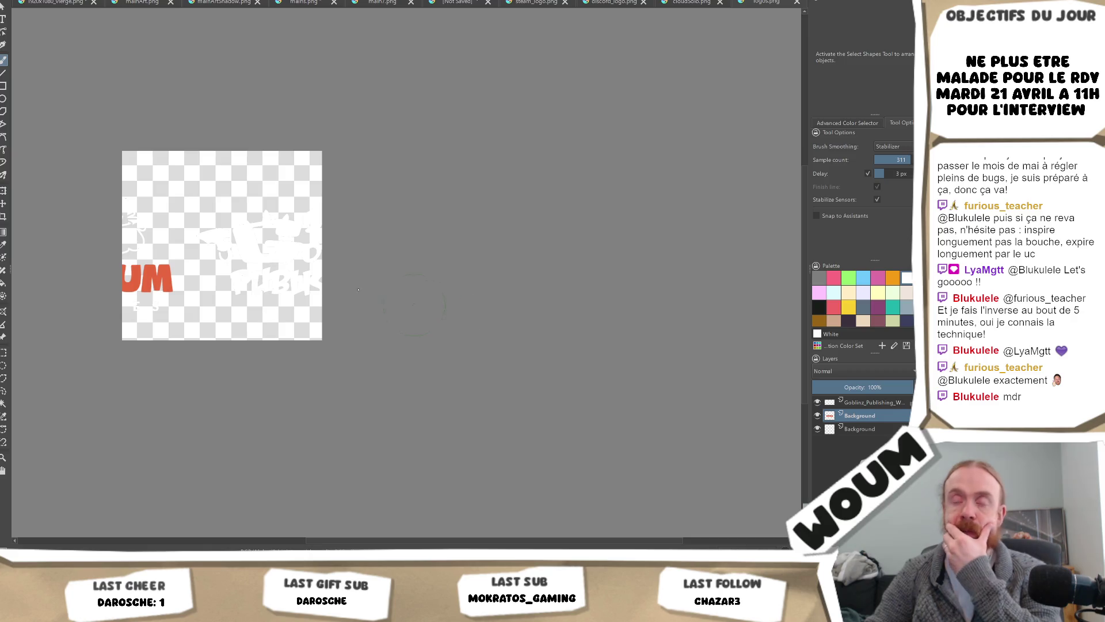
pyautogui.hotkey('ctrl', 'z')
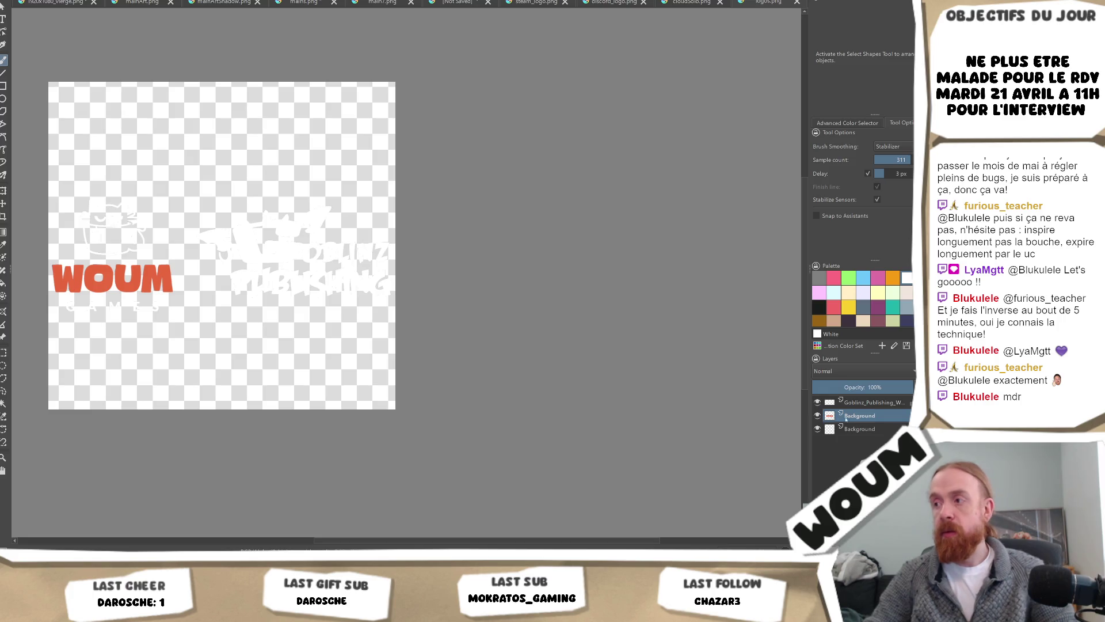
# Merge the Goblinz logo layer into the WOUM layer below and select the whole canvas
pyautogui.hotkey('ctrl', 'e')
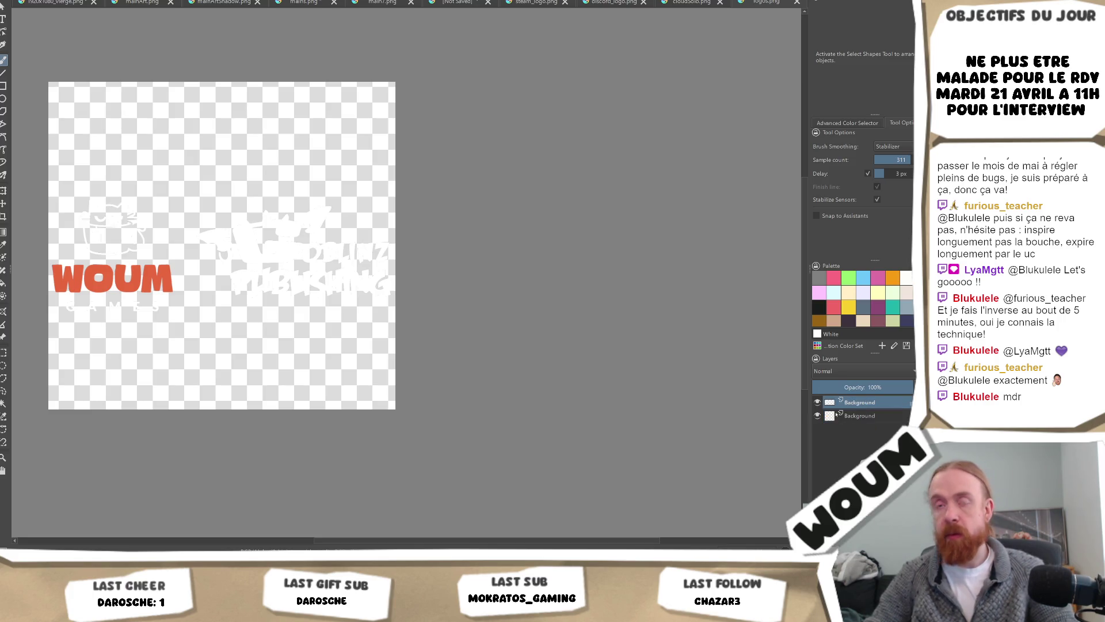
pyautogui.hotkey('ctrl', 'a')
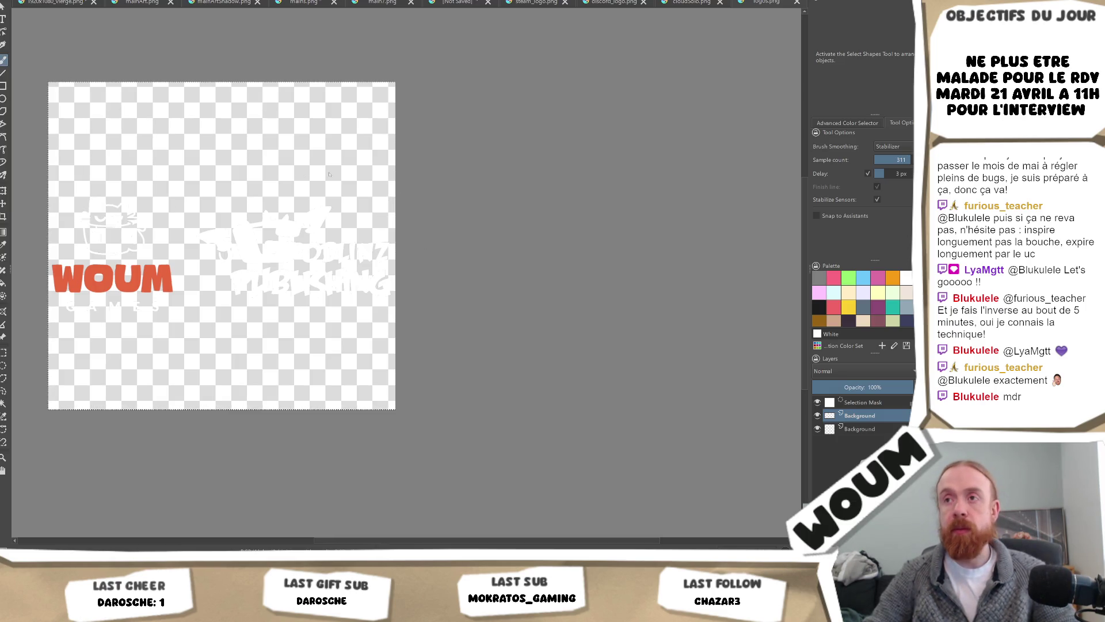
pyautogui.hotkey('ctrl', 'n')
# Create a 980×325 document from the clipboard, zoom out, and keep the old logos.png open
pyautogui.click(340, 190)
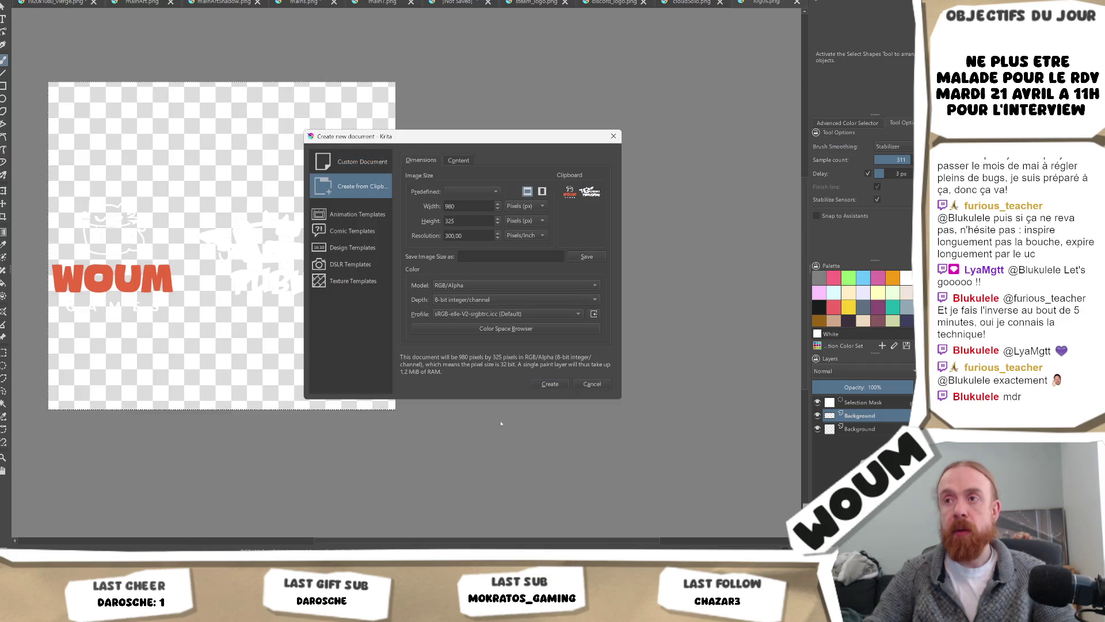
pyautogui.click(550, 384)
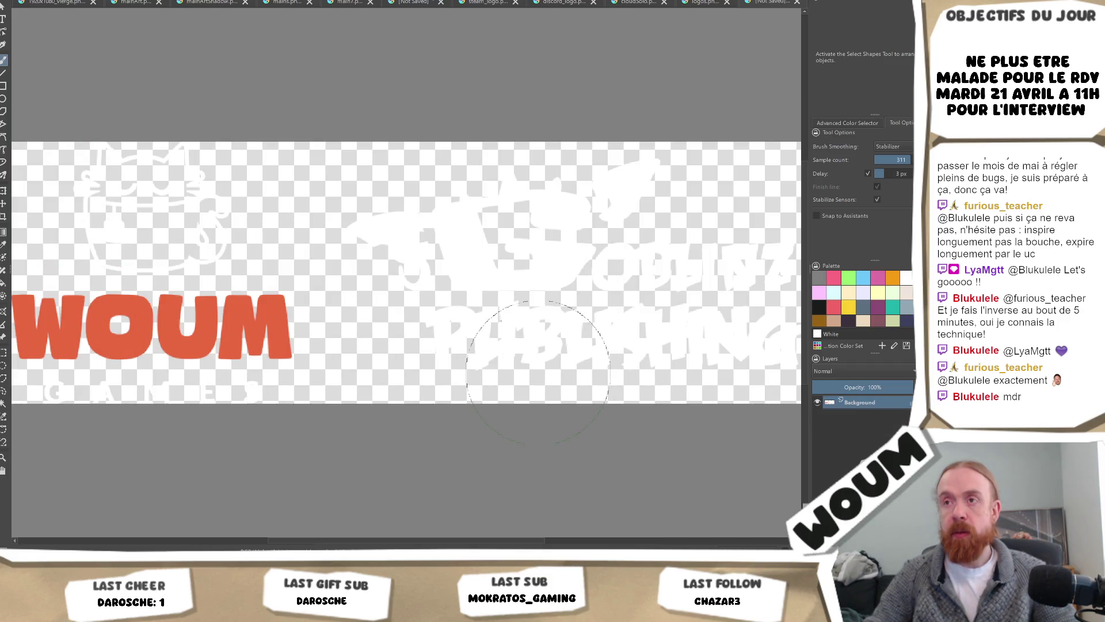
pyautogui.press('-')
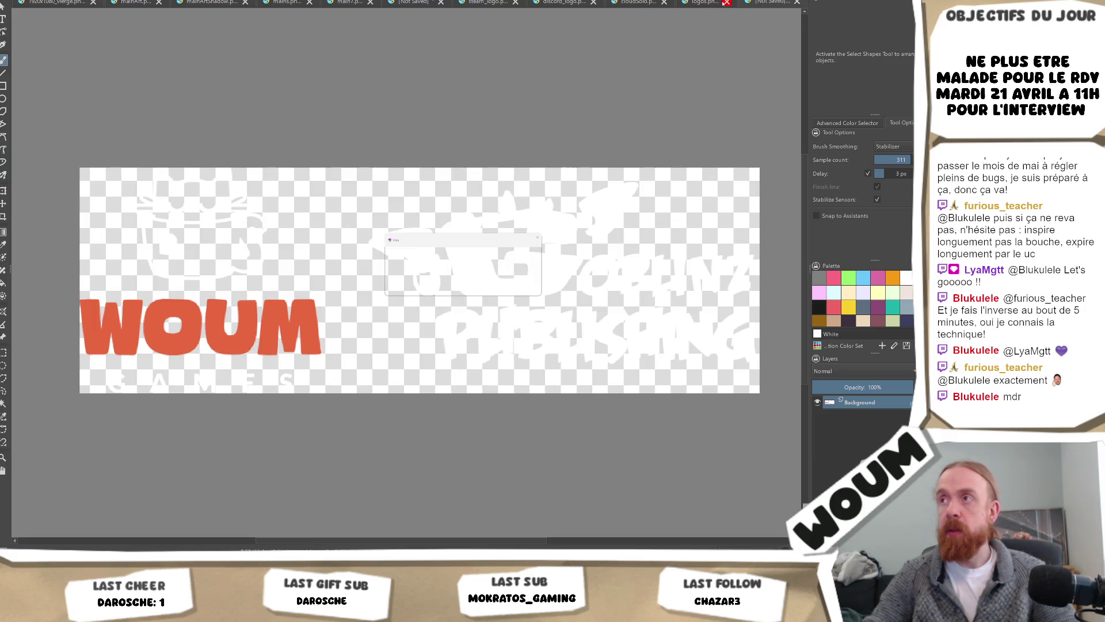
pyautogui.click(726, 2)
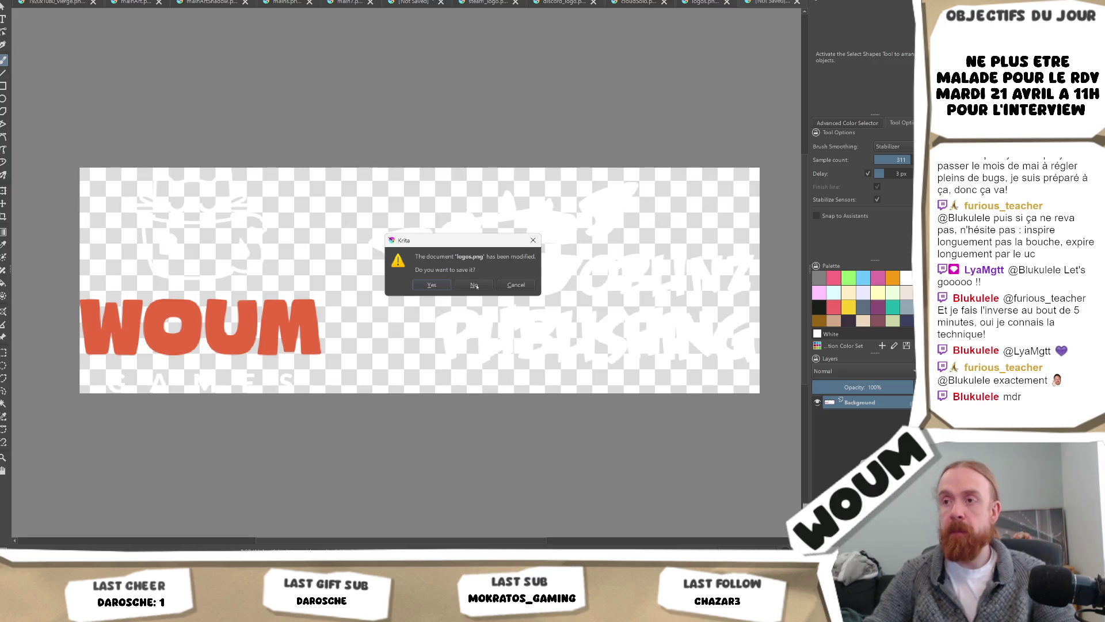
pyautogui.click(504, 286)
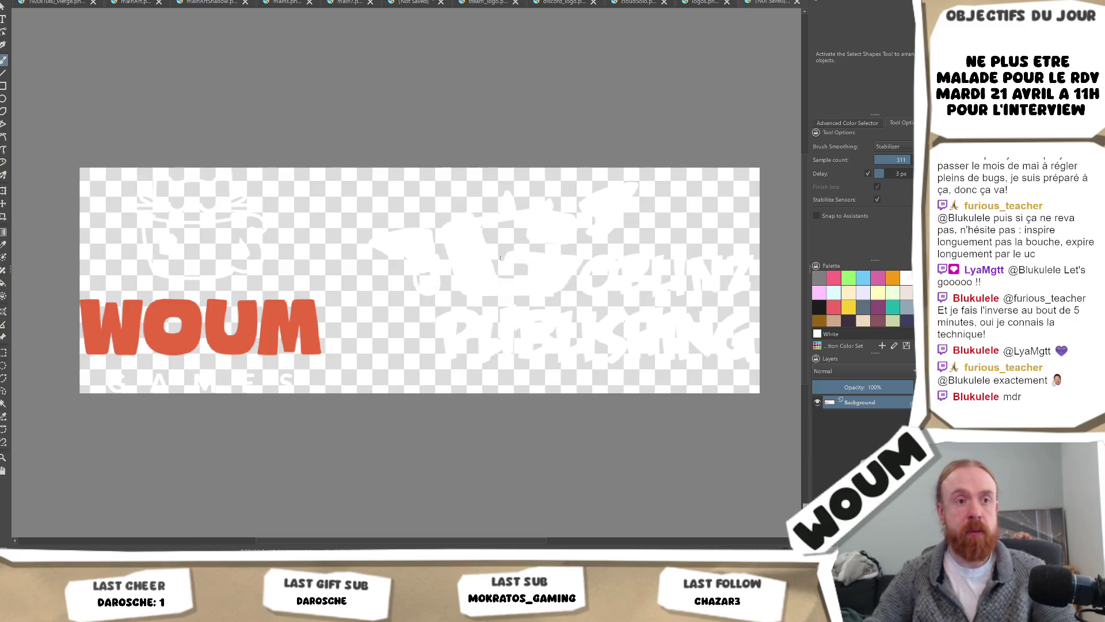
# Export the wide two-logo image as a PNG, overwriting logos.png with default PNG options
pyautogui.hotkey('ctrl', 's')
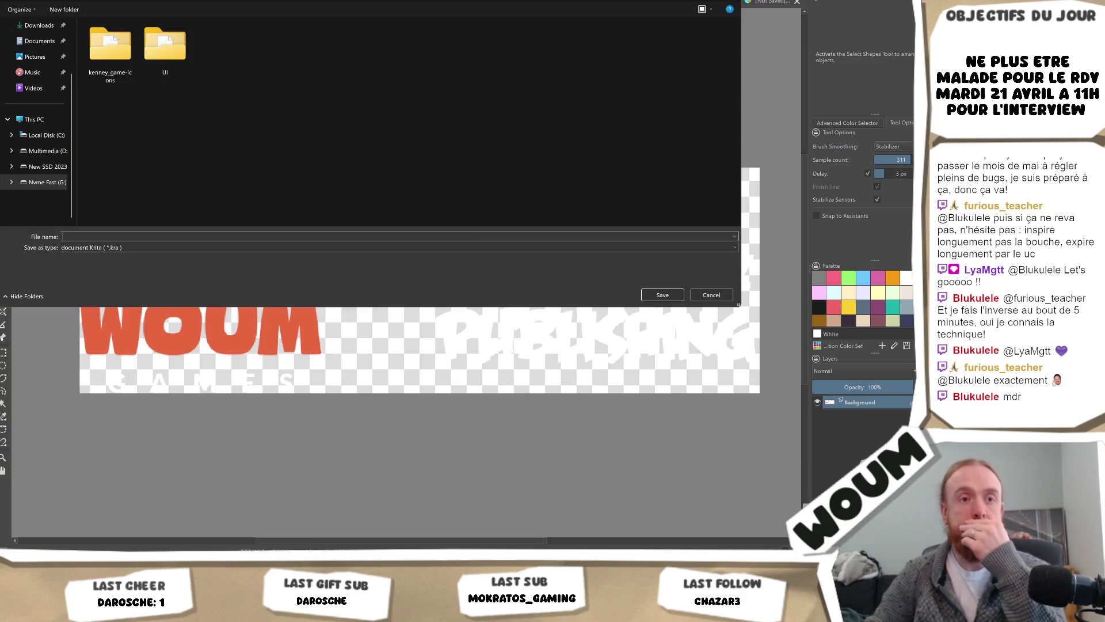
pyautogui.click(144, 248)
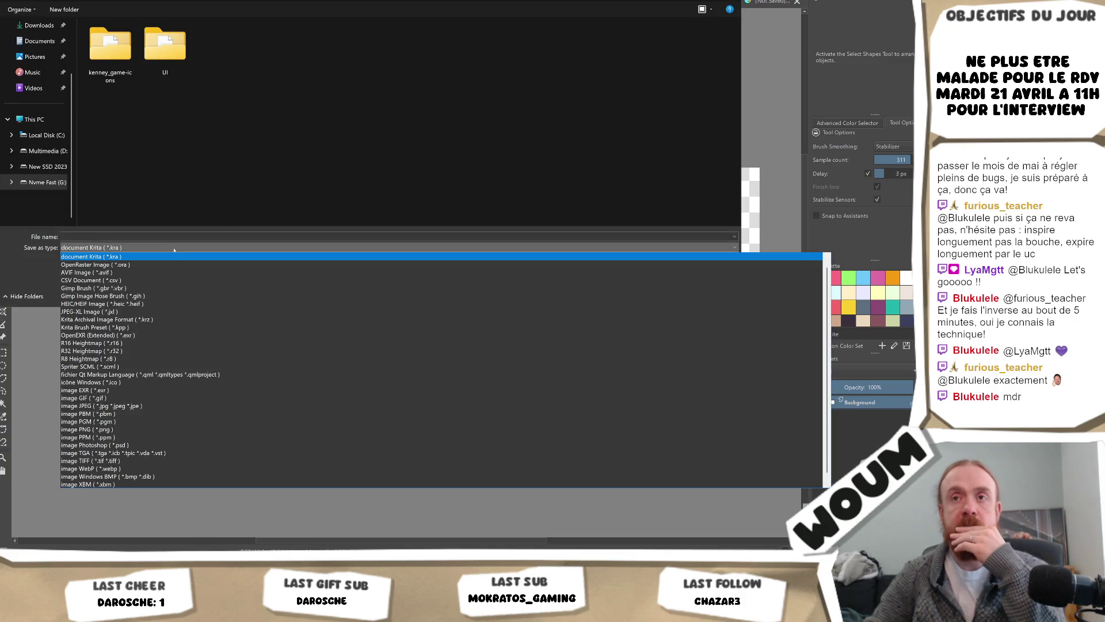
pyautogui.click(107, 430)
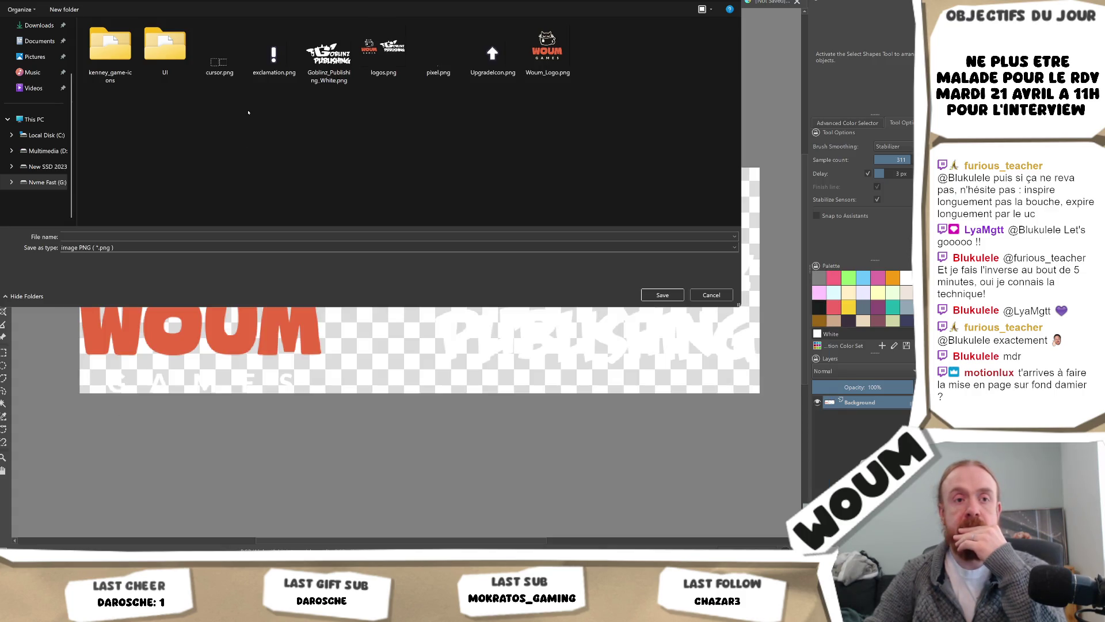
pyautogui.click(384, 49)
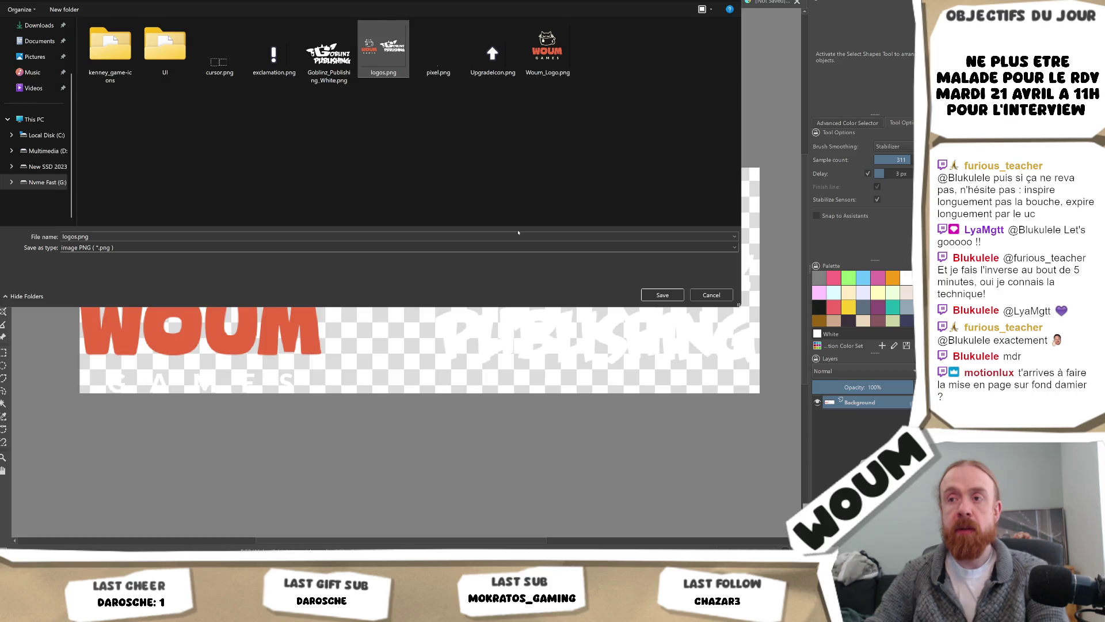
pyautogui.press('Return')
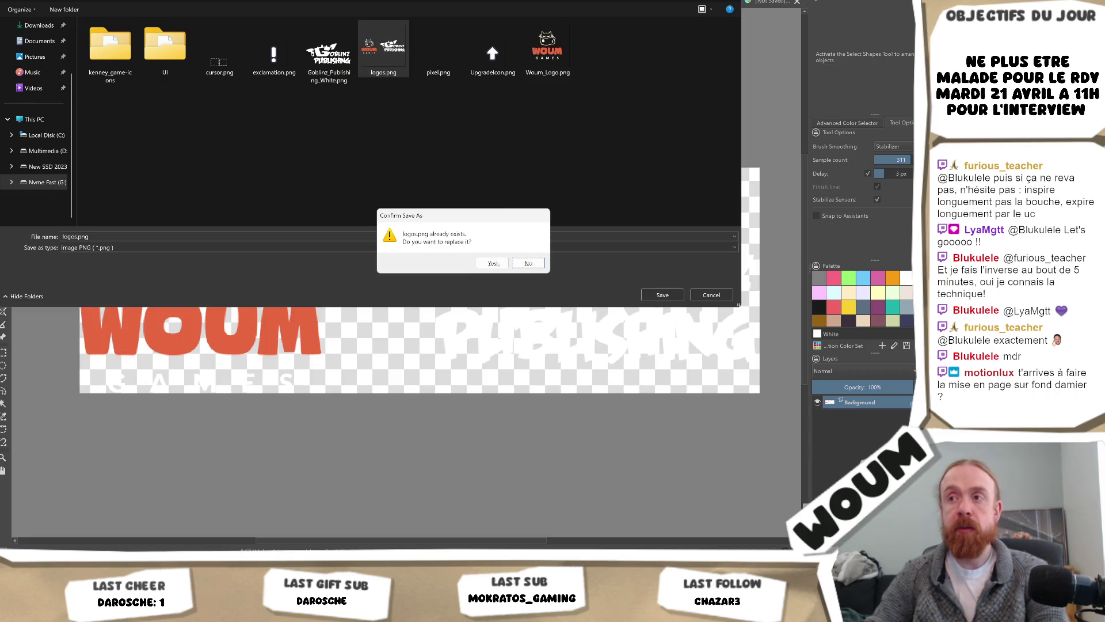
pyautogui.click(481, 260)
pyautogui.click(492, 336)
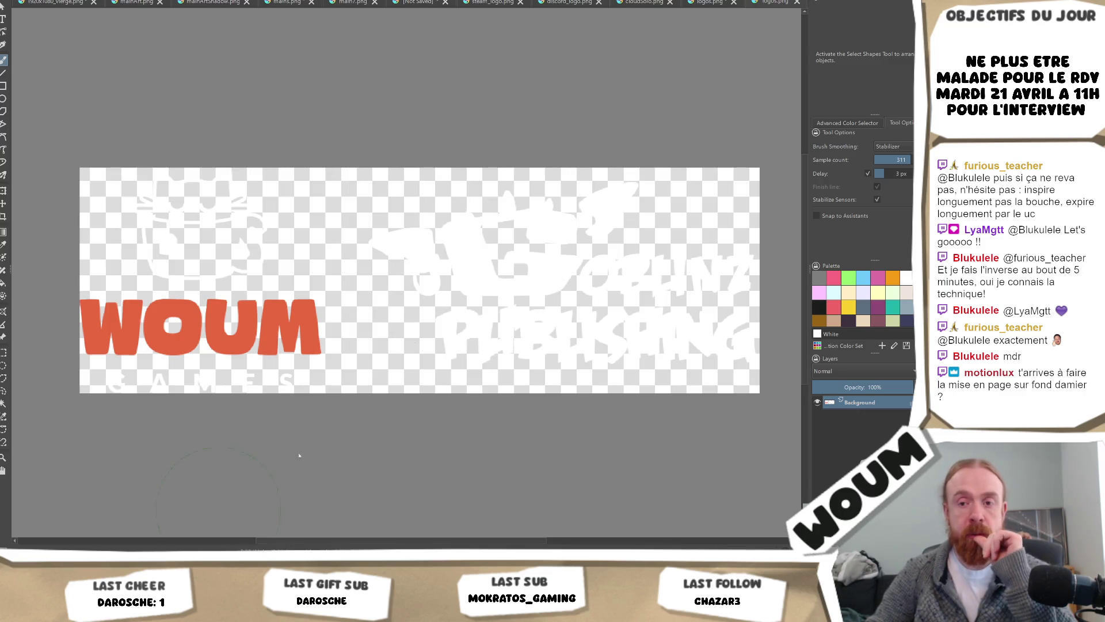
pyautogui.hotkey('alt', 'Tab')
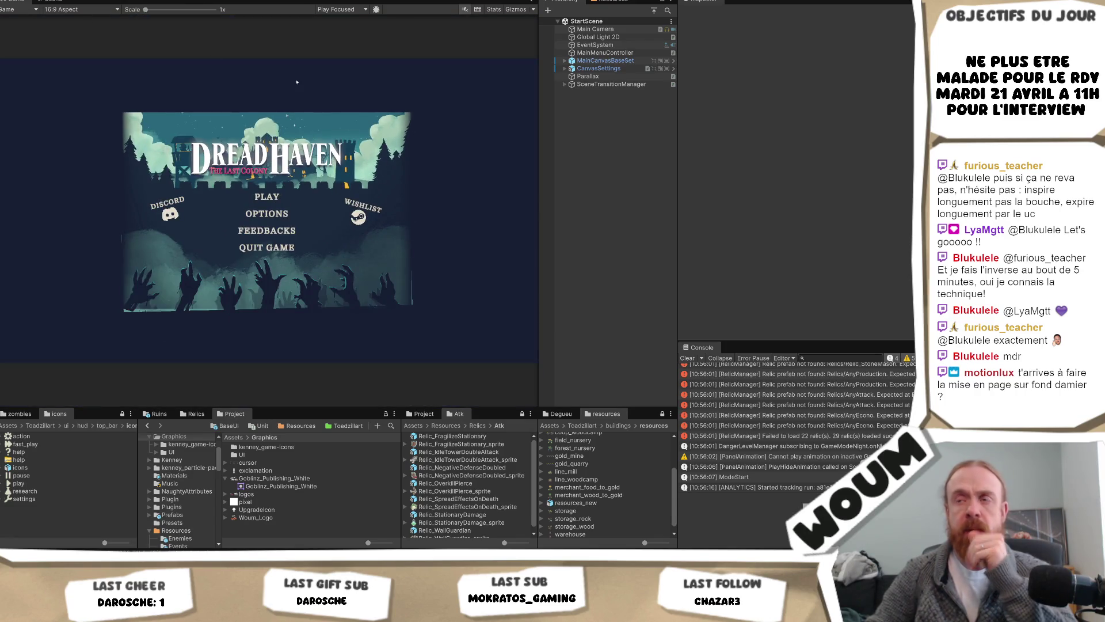
# Select MainMenuController and play the game to preview the new Woum and Goblinz splash
pyautogui.click(605, 52)
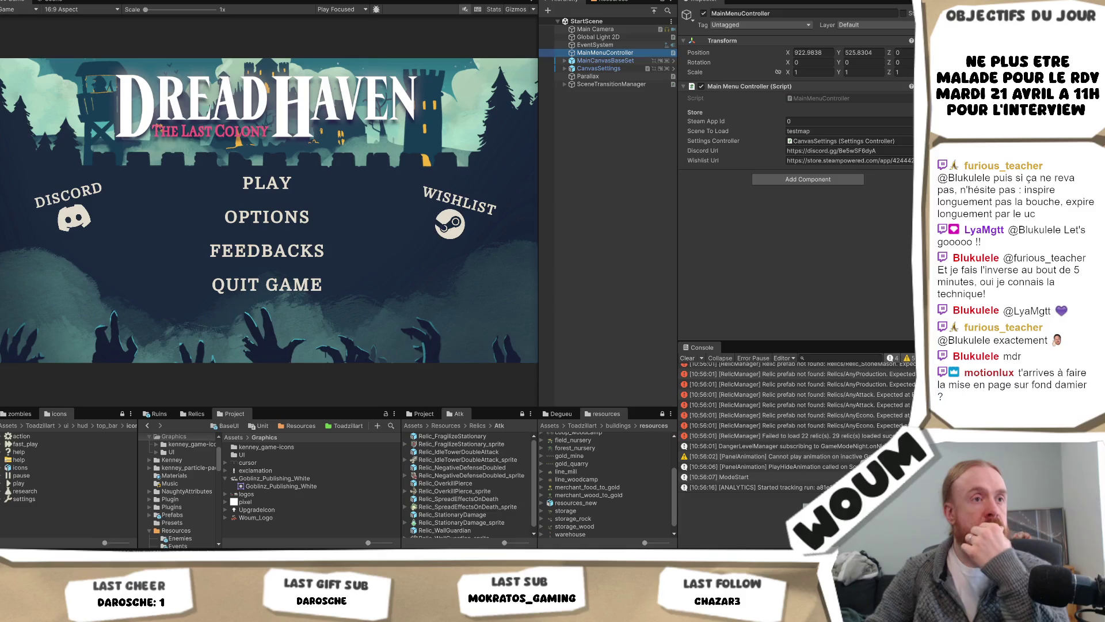
pyautogui.hotkey('ctrl', 'p')
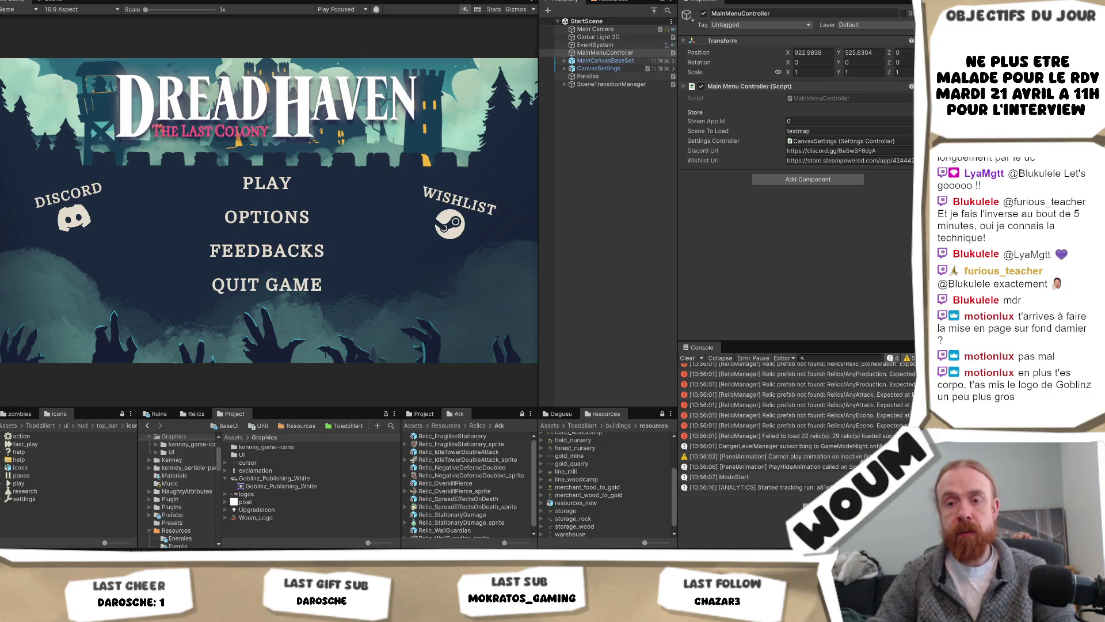
pyautogui.hotkey('alt', 'Tab')
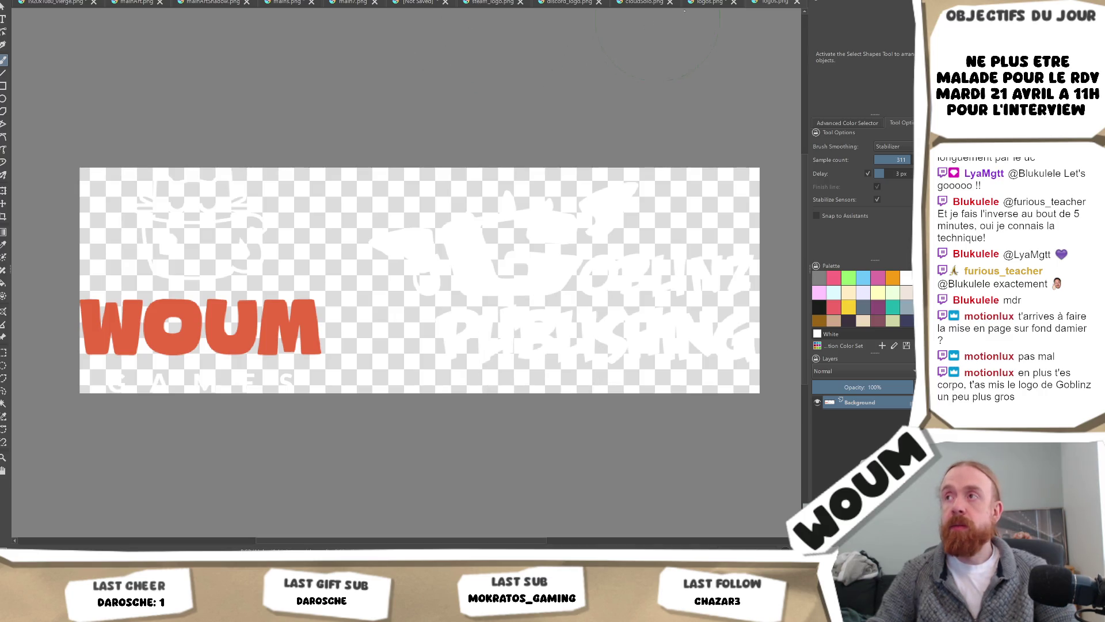
# Compare the square logo with the wide logos.png in Krita, then replay the game in Unity
pyautogui.click(710, 2)
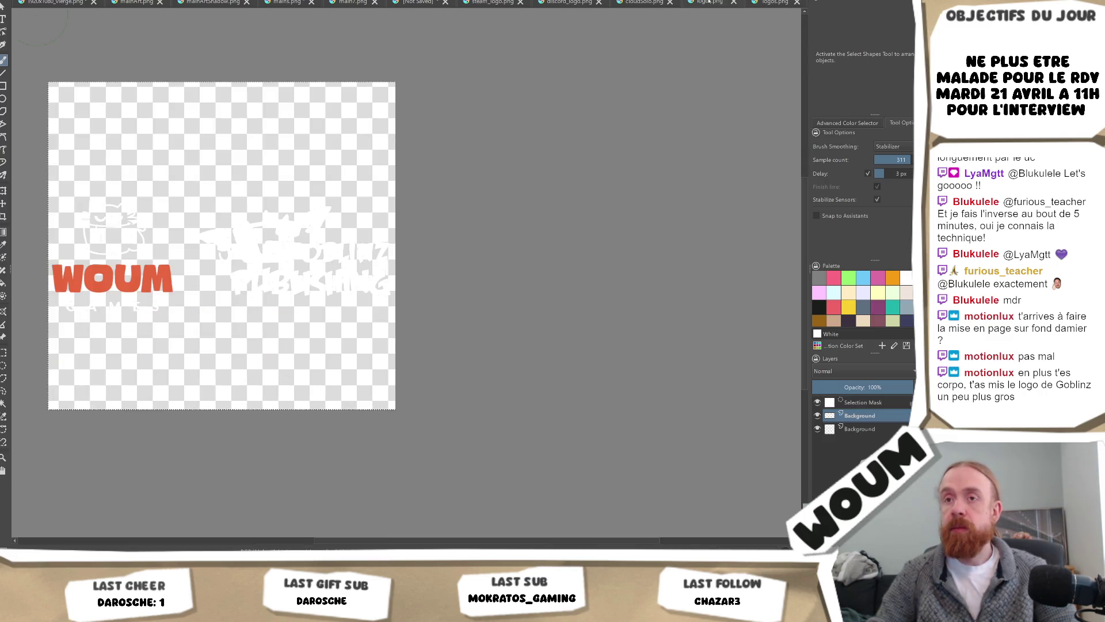
pyautogui.click(763, 2)
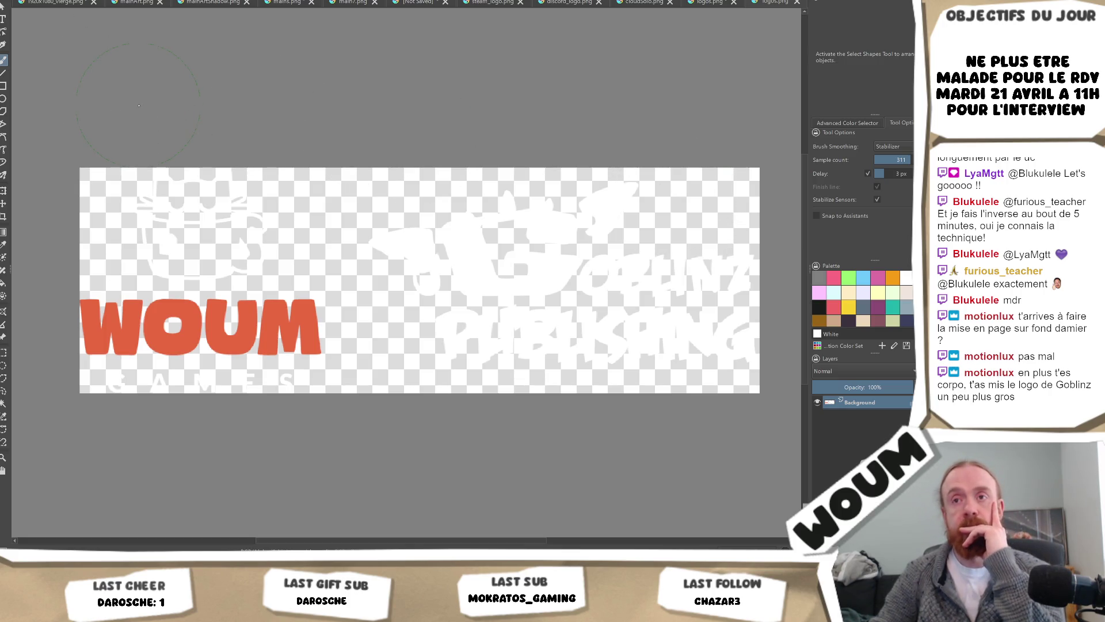
pyautogui.hotkey('alt', 'Tab')
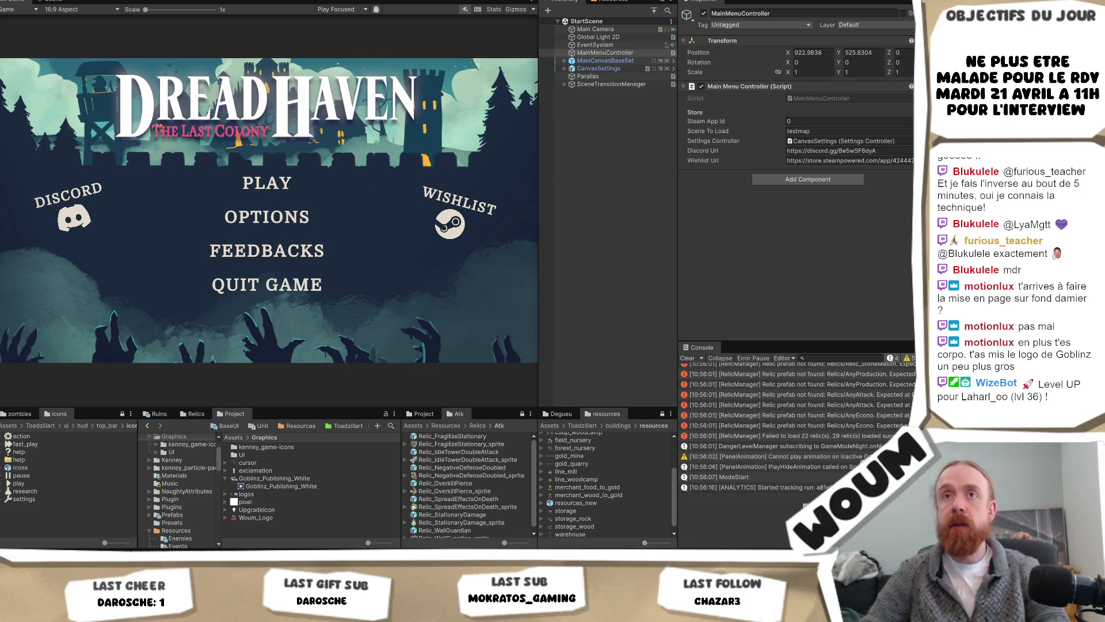
pyautogui.hotkey('ctrl', 'p')
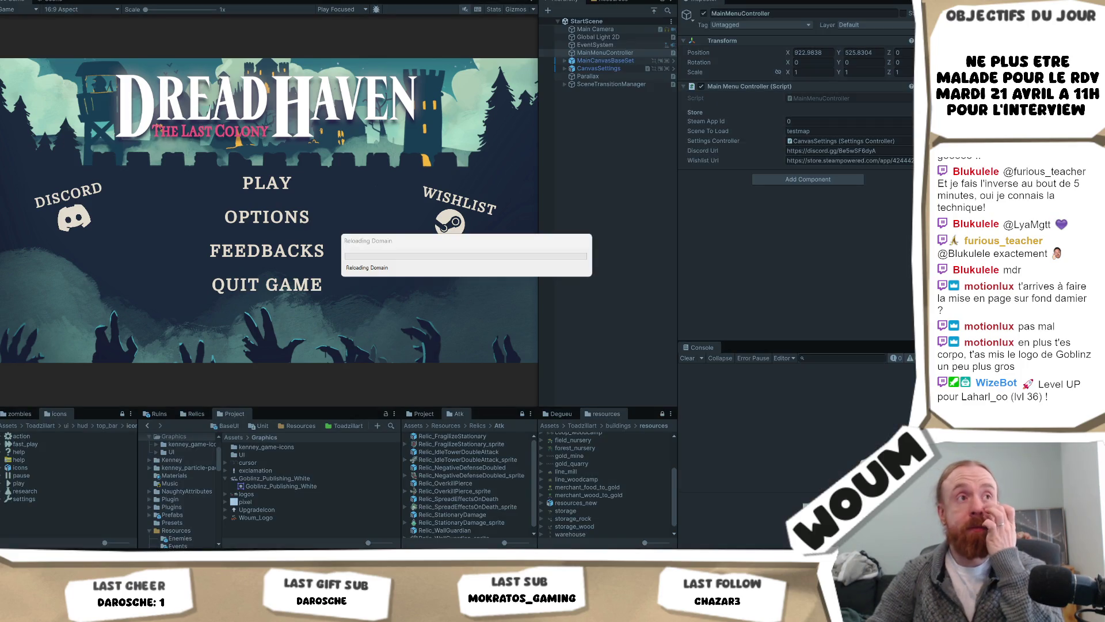
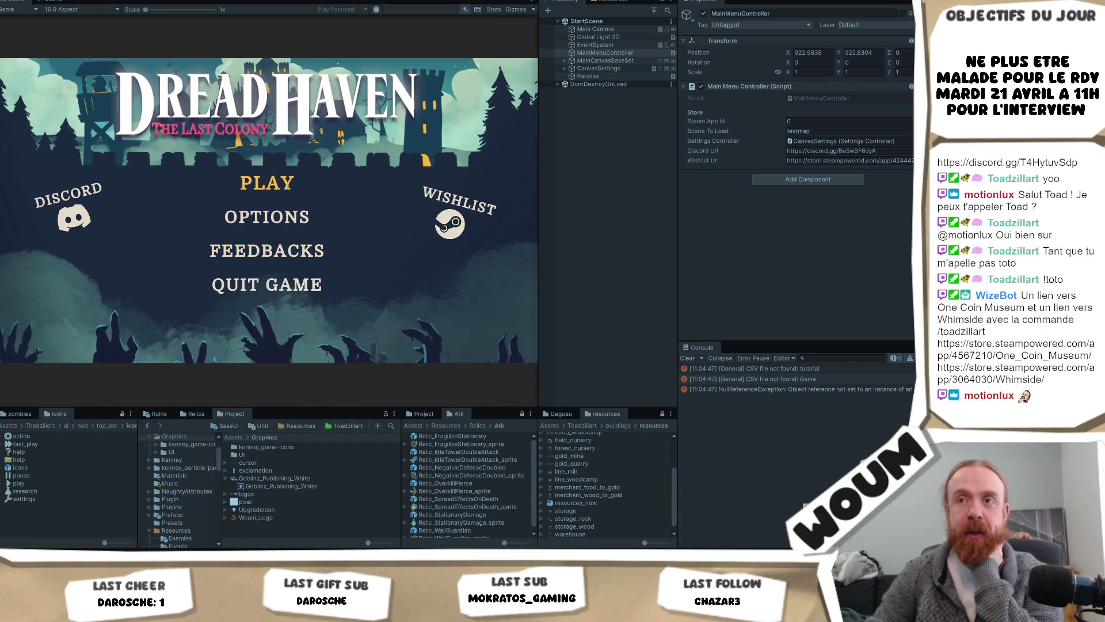
# Maximize the Game view to fill the editor and start a new Dread Haven game
pyautogui.rightClick(16, 1)
pyautogui.click(51, 31)
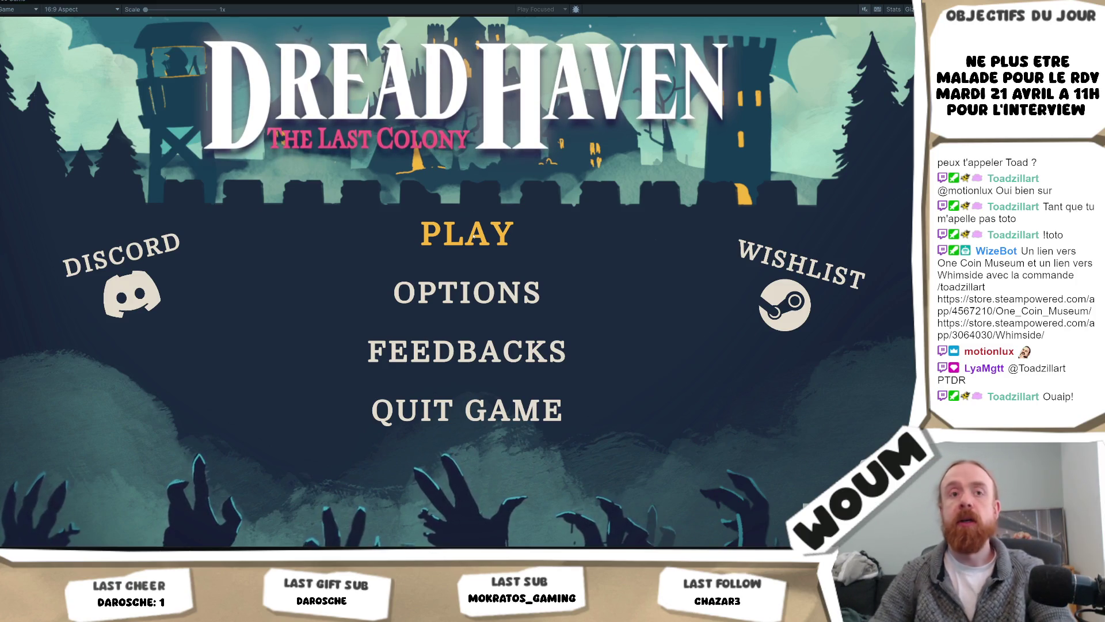
pyautogui.click(473, 236)
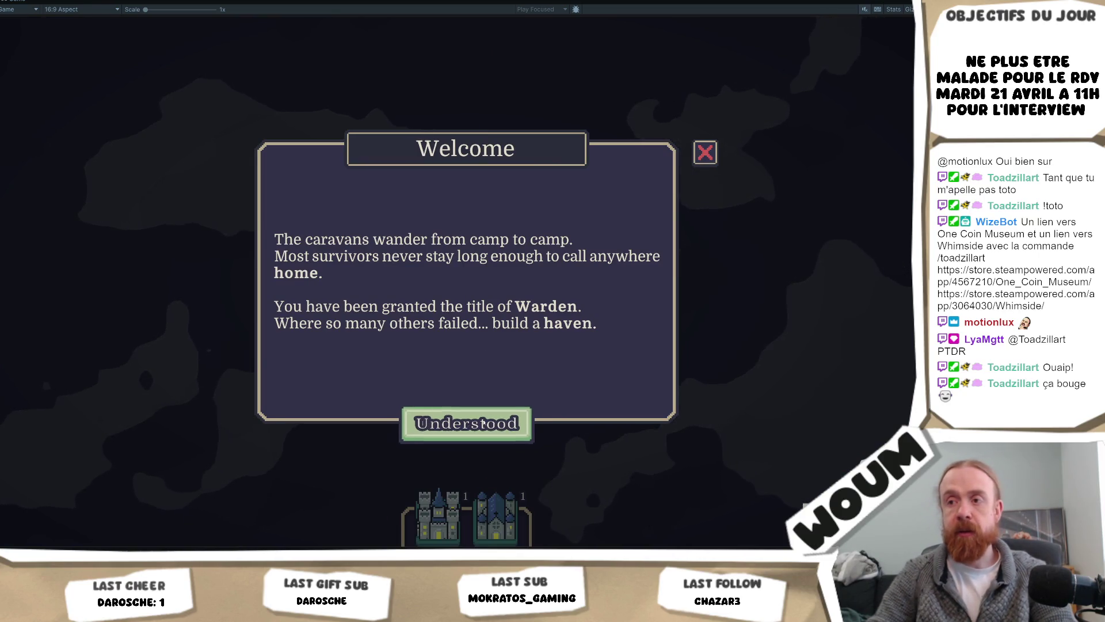
# Dismiss the Welcome message and drag the TownCenter card onto the middle of the map
pyautogui.click(484, 422)
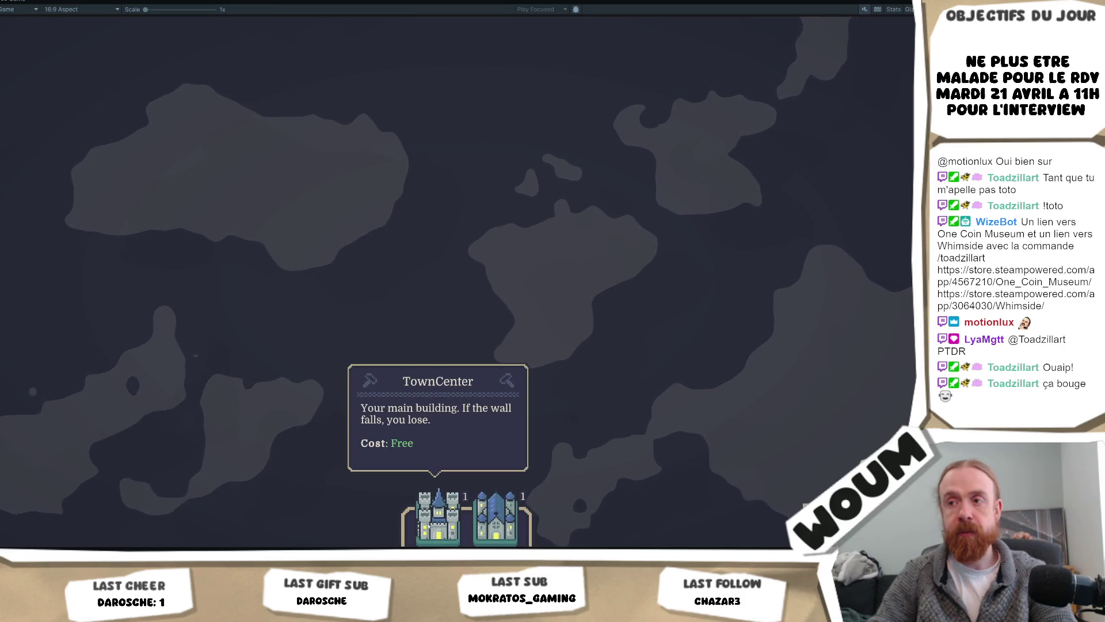
pyautogui.click(437, 503)
pyautogui.moveTo(438, 512); pyautogui.dragTo(467, 386)
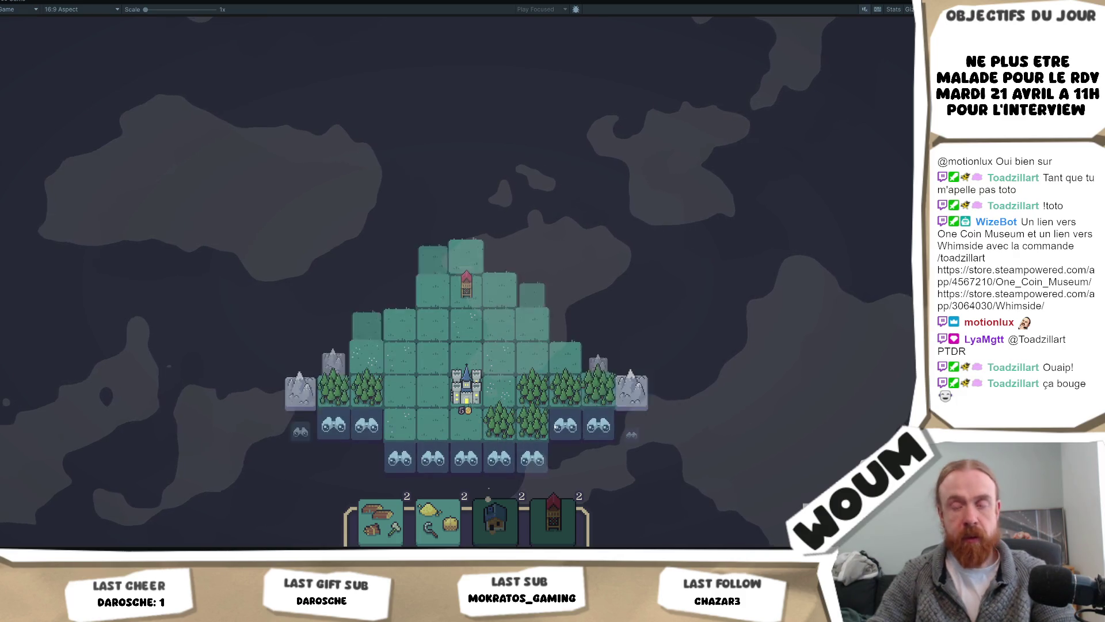